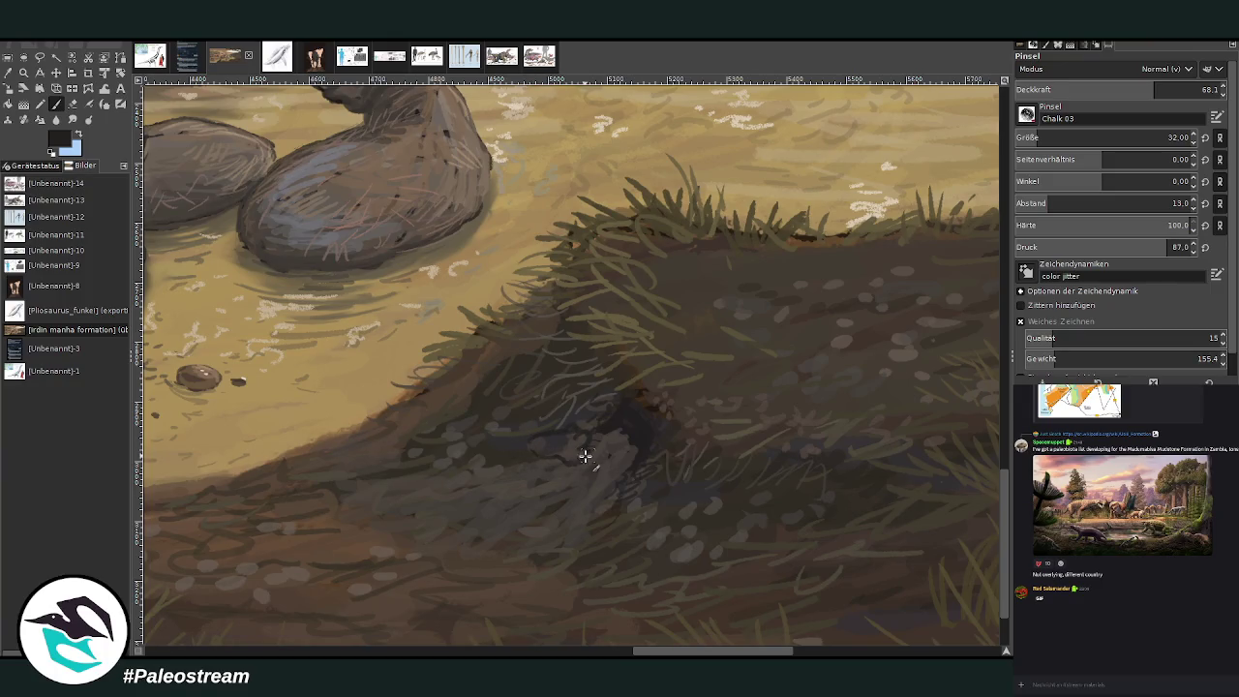
Step: Paint light grass strokes on the dark ground using colours sampled from the painting
{"action": "mouse_move", "coordinate": [583, 500]}
{"action": "left_mouse_down"}
{"action": "mouse_move", "coordinate": [600, 490]}
{"action": "mouse_move", "coordinate": [574, 502]}
{"action": "left_mouse_up"}
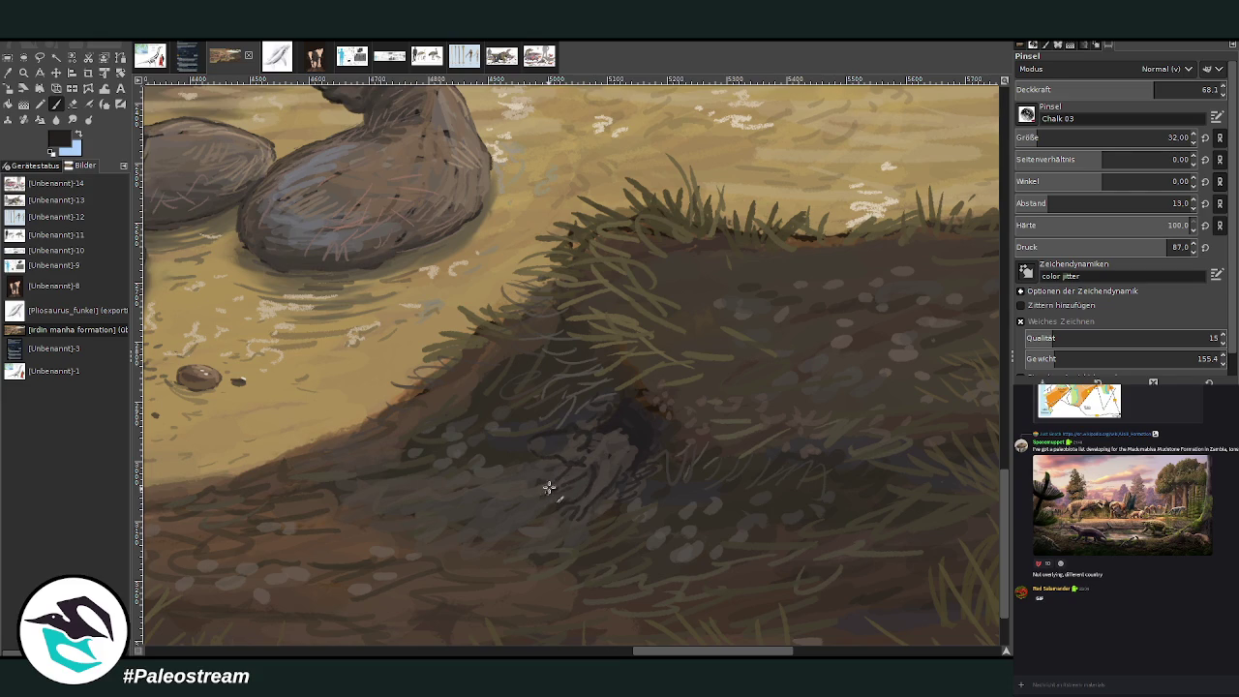
{"action": "left_click", "coordinate": [972, 420], "text": "ctrl"}
{"action": "left_click", "coordinate": [971, 414], "text": "ctrl"}
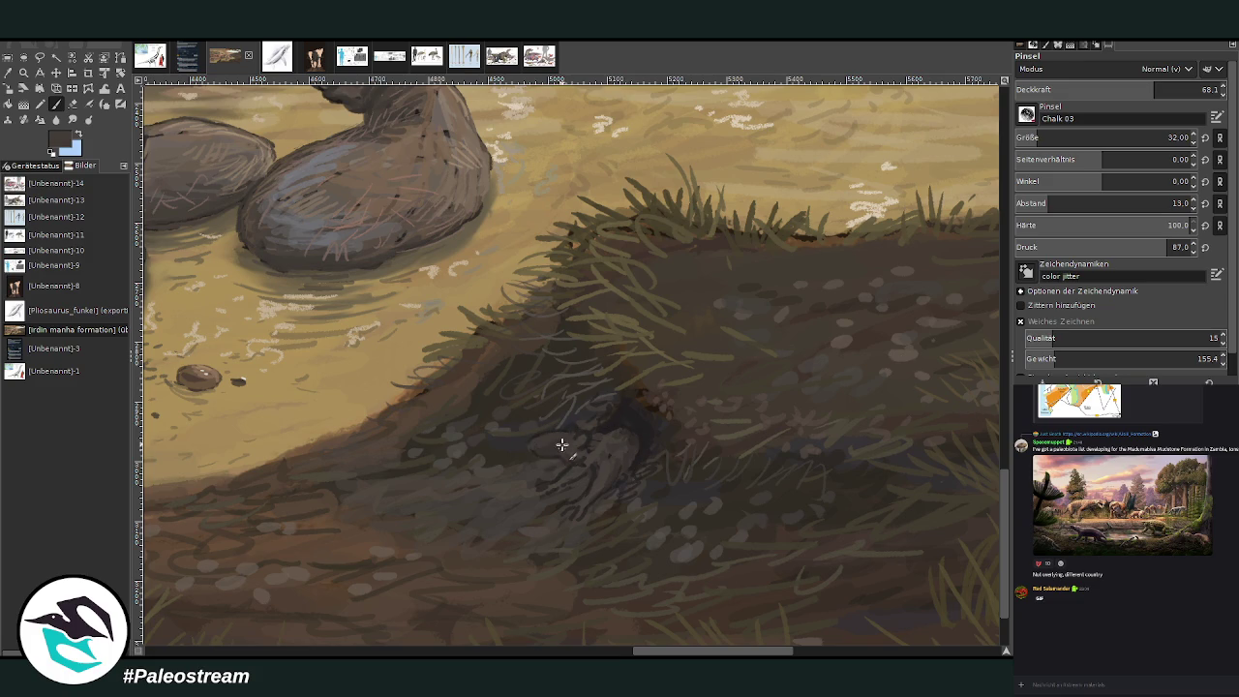
{"action": "left_click", "coordinate": [968, 406], "text": "ctrl"}
{"action": "mouse_move", "coordinate": [577, 432]}
{"action": "left_mouse_down"}
{"action": "mouse_move", "coordinate": [584, 448]}
{"action": "mouse_move", "coordinate": [569, 436]}
{"action": "left_mouse_up"}
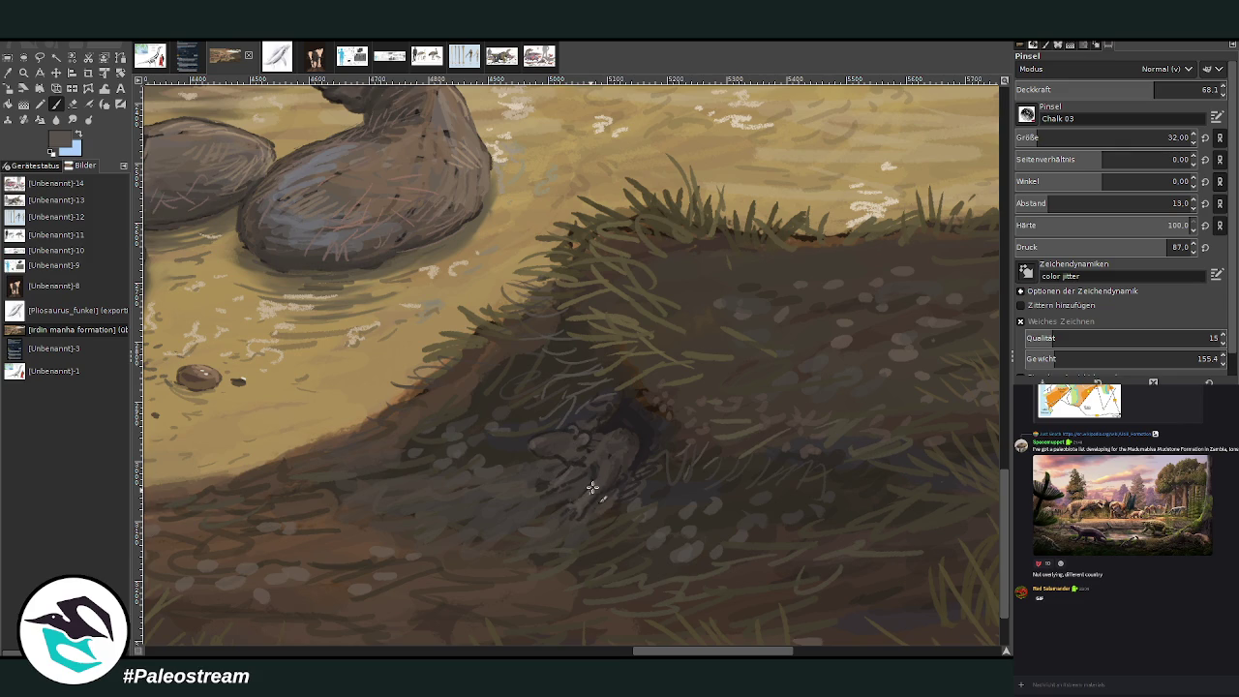
Step: Refine the creature's head with dark brown and faint grey strokes at opacity 43.5
{"action": "left_click", "coordinate": [954, 413], "text": "ctrl"}
{"action": "left_click_drag", "start_coordinate": [566, 445], "coordinate": [551, 449]}
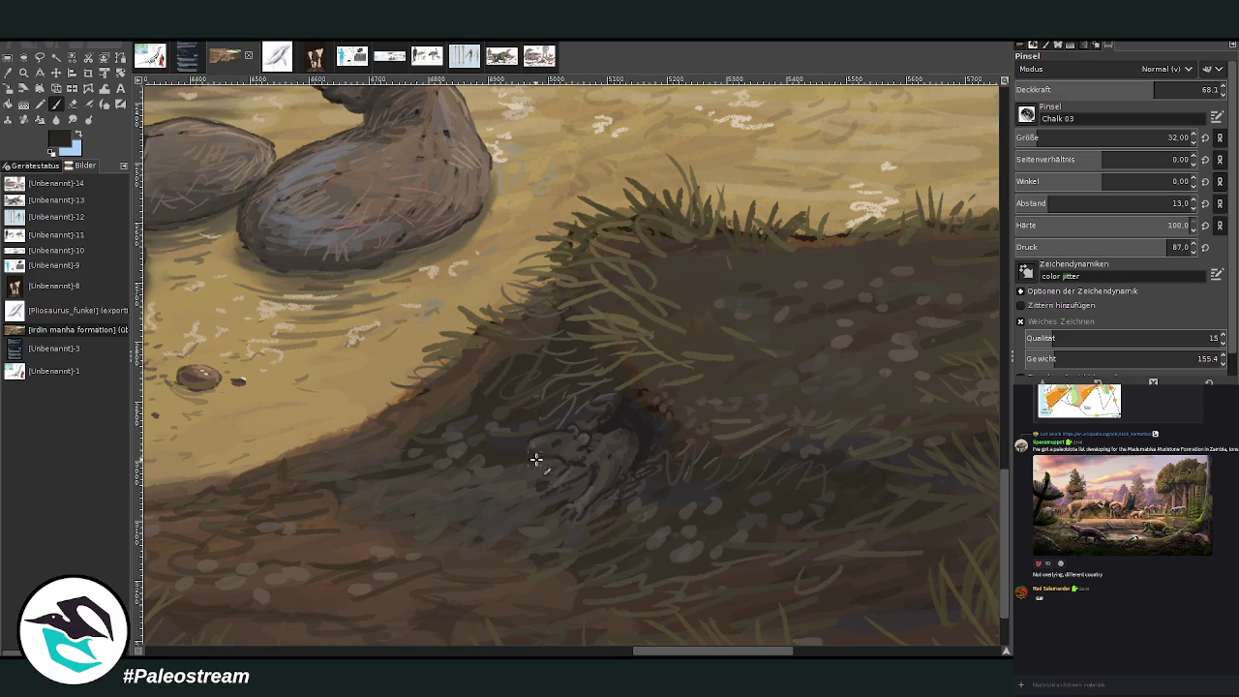
{"action": "left_click", "coordinate": [1105, 88]}
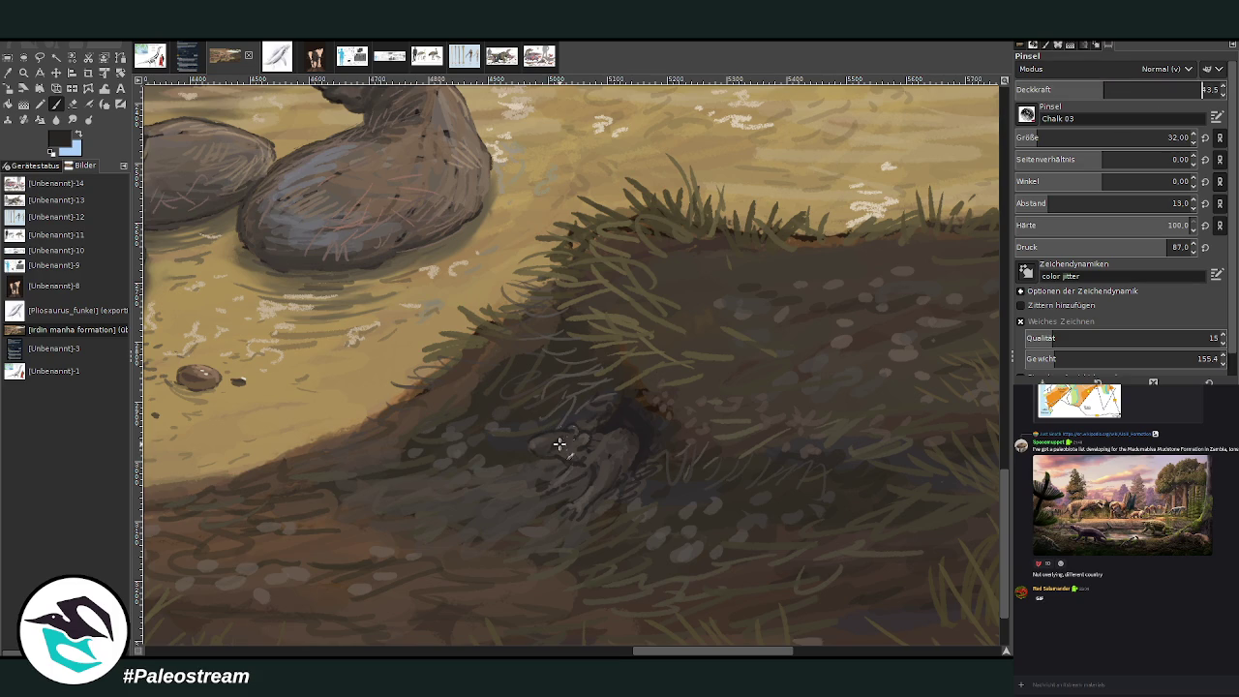
{"action": "left_click_drag", "start_coordinate": [540, 455], "coordinate": [572, 442]}
{"action": "left_click_drag", "start_coordinate": [616, 451], "coordinate": [630, 444]}
{"action": "left_click", "coordinate": [970, 402], "text": "ctrl"}
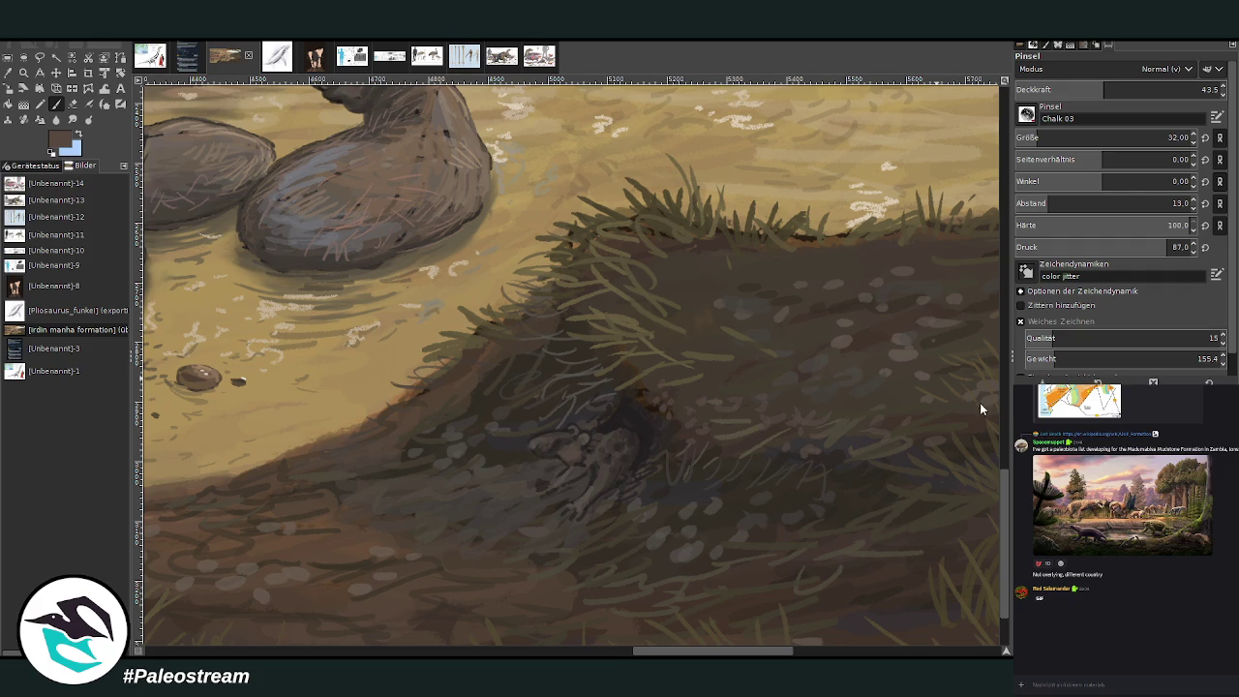
{"action": "mouse_move", "coordinate": [536, 451]}
{"action": "left_mouse_down"}
{"action": "mouse_move", "coordinate": [557, 433]}
{"action": "mouse_move", "coordinate": [614, 434]}
{"action": "left_mouse_up"}
Step: At opacity 60.3, paint darker grass blades along the bank's grass edge
{"action": "left_click", "coordinate": [1137, 89]}
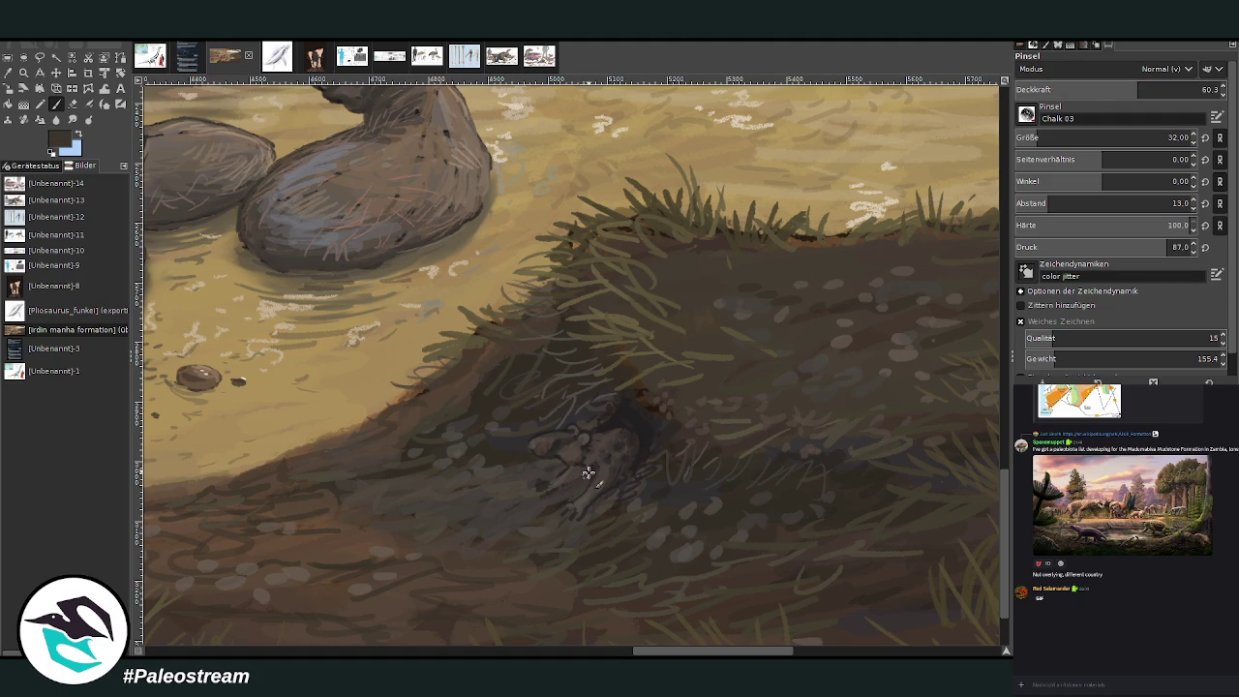
{"action": "left_click", "coordinate": [915, 368], "text": "ctrl"}
{"action": "scroll", "coordinate": [1031, 137], "scroll_direction": "down", "scroll_amount": 20}
{"action": "scroll", "coordinate": [1113, 89], "scroll_direction": "up", "scroll_amount": 10}
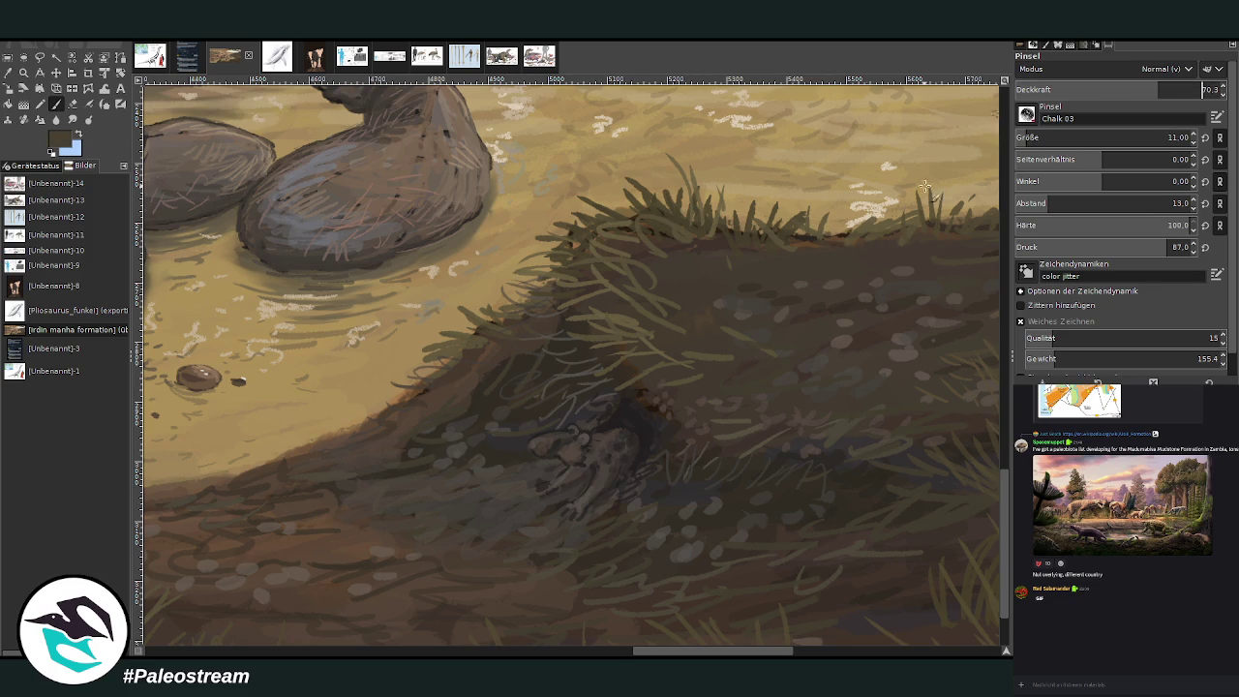
{"action": "scroll", "coordinate": [1113, 137], "scroll_direction": "up", "scroll_amount": 20}
{"action": "scroll", "coordinate": [1113, 89], "scroll_direction": "up", "scroll_amount": 9}
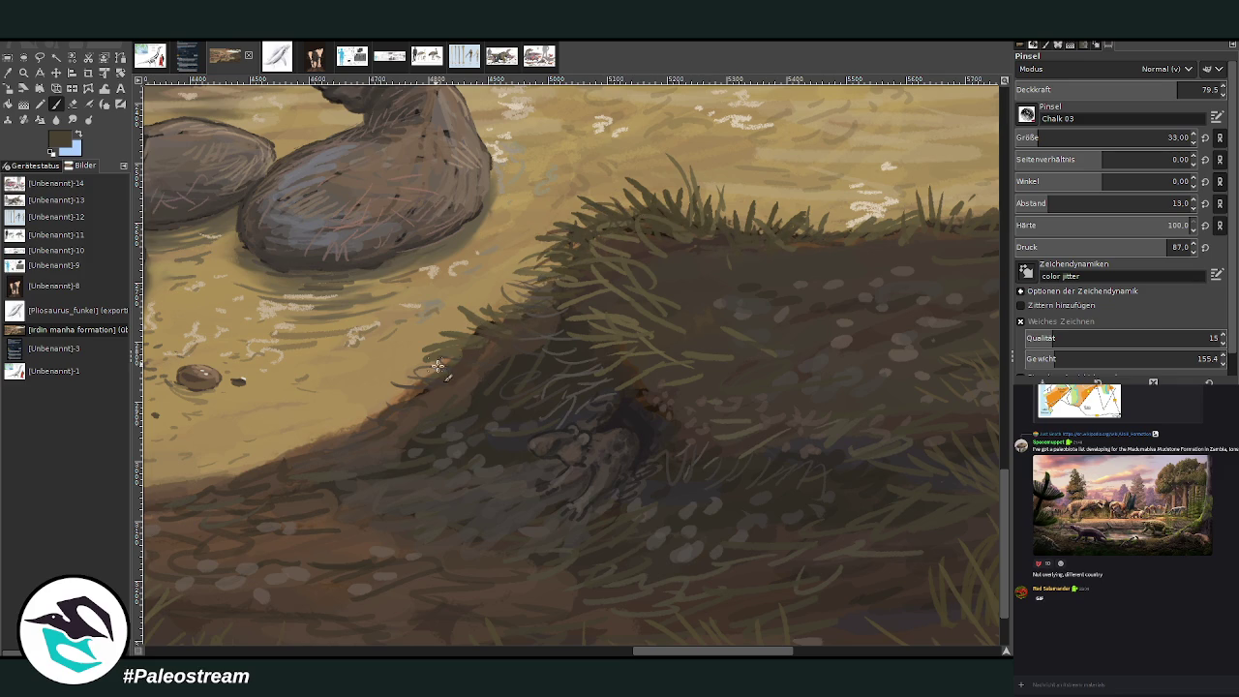
{"action": "mouse_move", "coordinate": [414, 399]}
{"action": "left_mouse_down"}
{"action": "mouse_move", "coordinate": [362, 436]}
{"action": "mouse_move", "coordinate": [308, 452]}
{"action": "left_mouse_up"}
{"action": "scroll", "coordinate": [739, 545], "scroll_direction": "left", "scroll_amount": 3}
Step: Add dark grass and olive-grey soil hatching at size 15, drop opacity to 51.1, fit the image
{"action": "left_click", "coordinate": [1055, 138]}
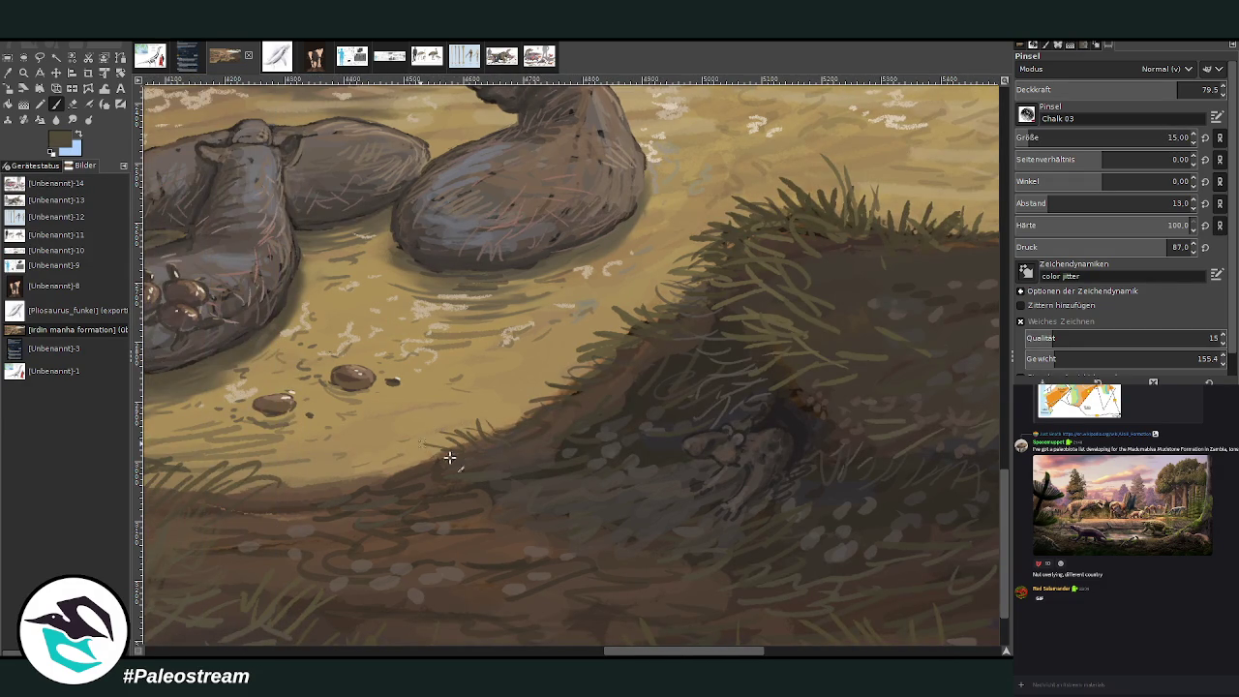
{"action": "left_click_drag", "start_coordinate": [435, 470], "coordinate": [334, 489]}
{"action": "left_click", "coordinate": [984, 397], "text": "ctrl"}
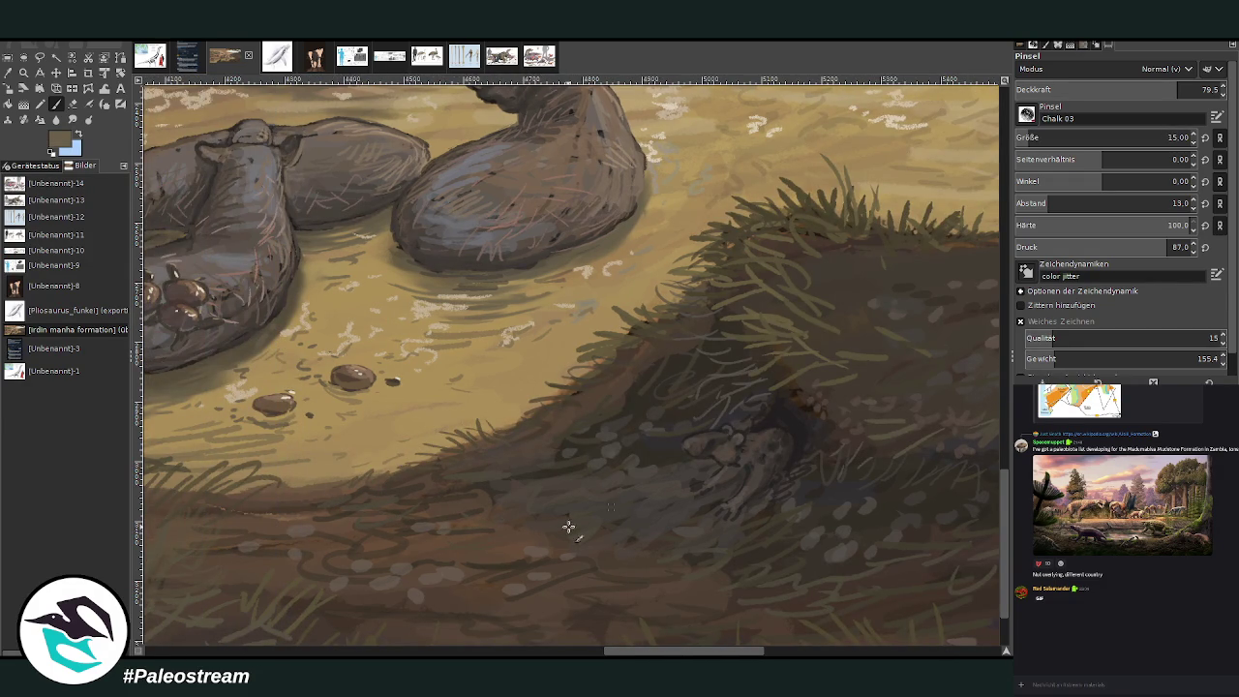
{"action": "left_click_drag", "start_coordinate": [526, 506], "coordinate": [456, 491]}
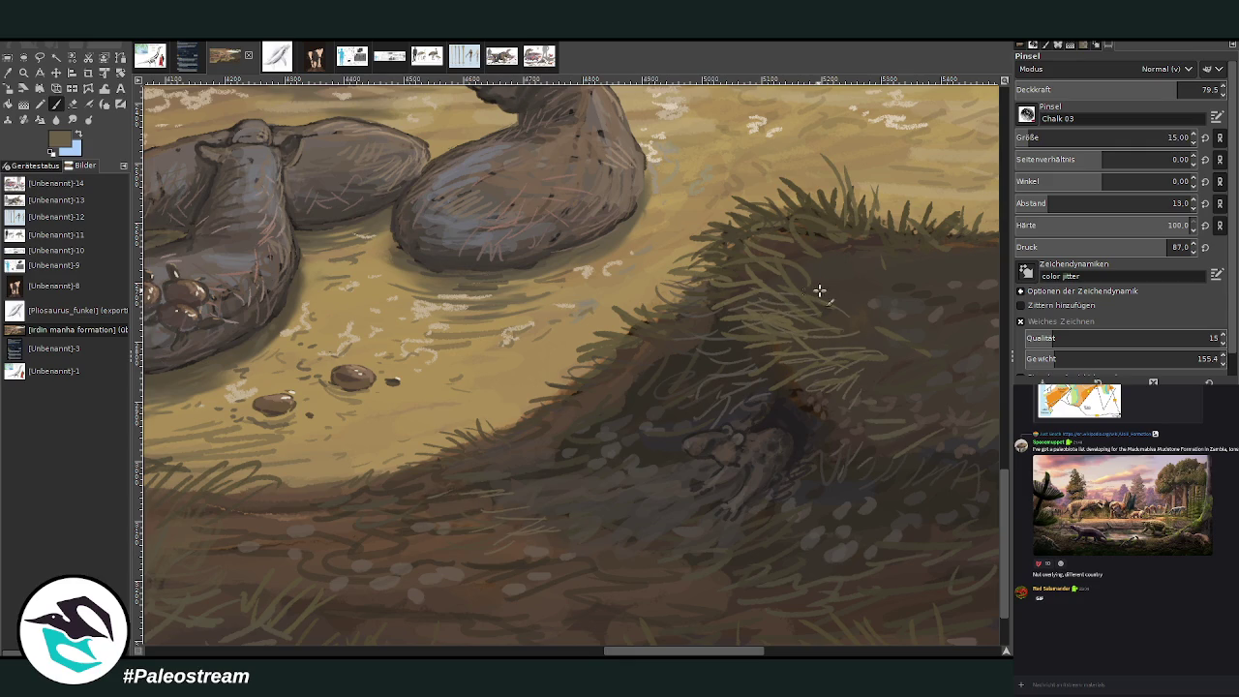
{"action": "left_click", "coordinate": [1121, 89]}
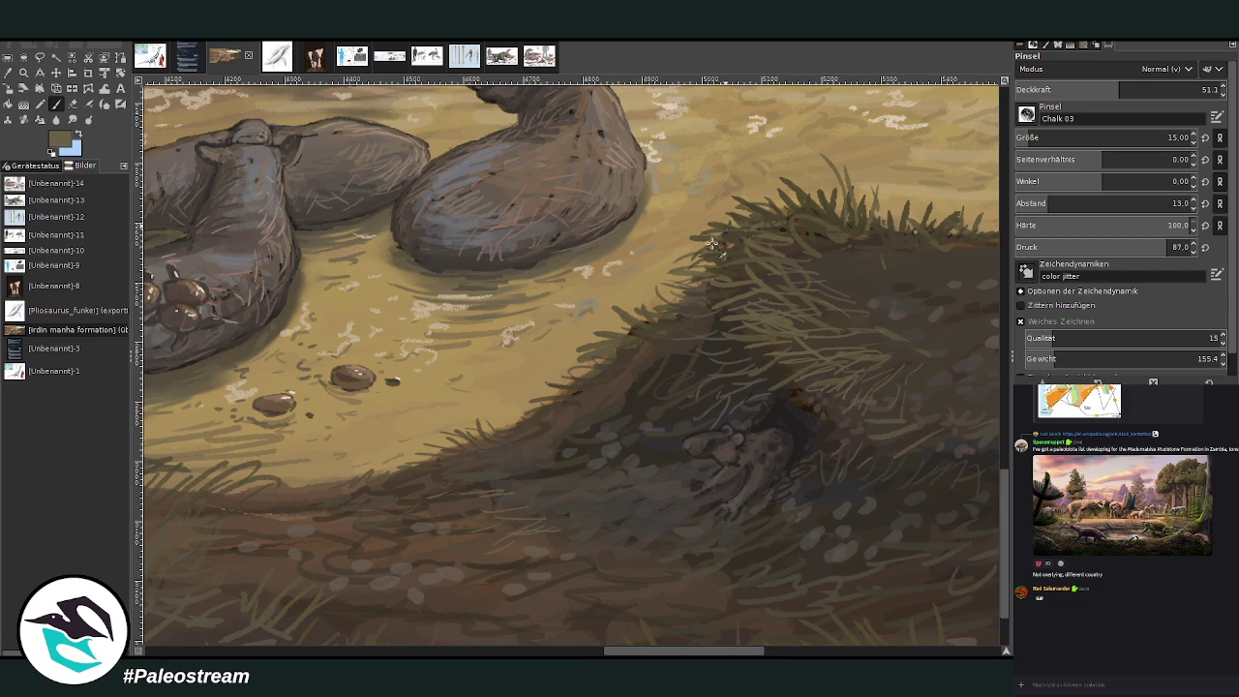
{"action": "key", "text": "shift+ctrl+j"}
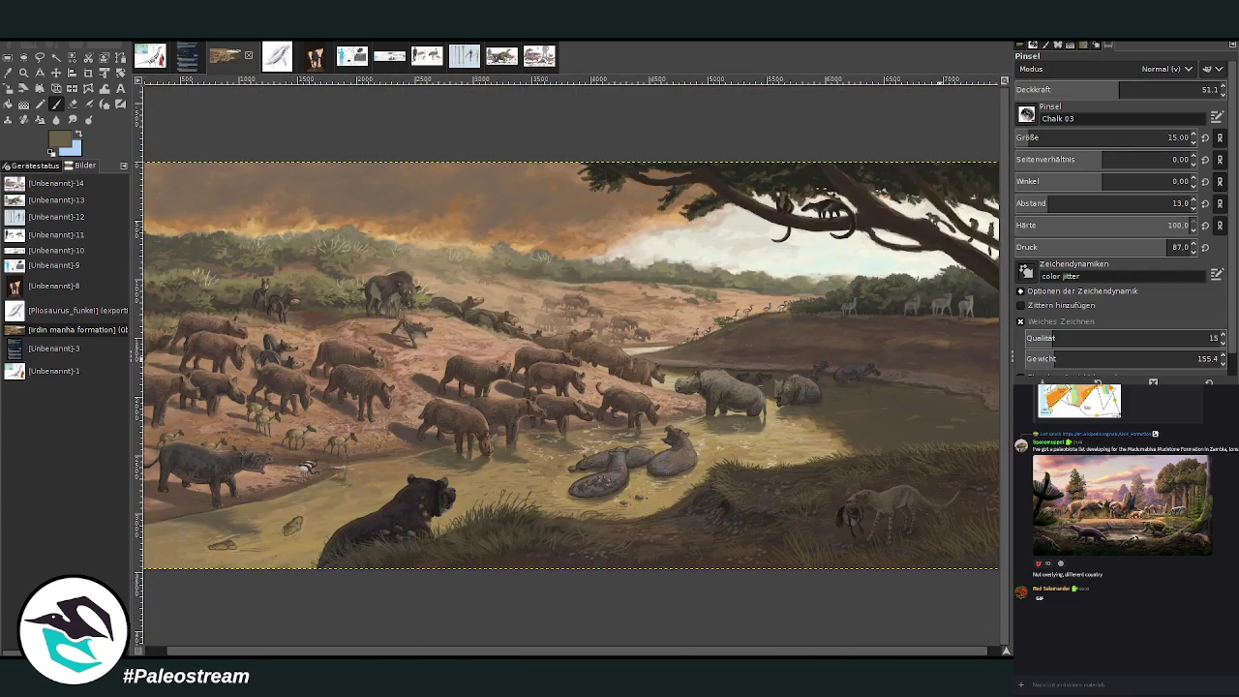
Step: Zoom out, then zoom into the black-and-white wading bird beside the rhino at lower left
{"action": "scroll", "coordinate": [690, 567], "scroll_direction": "right", "scroll_amount": 1}
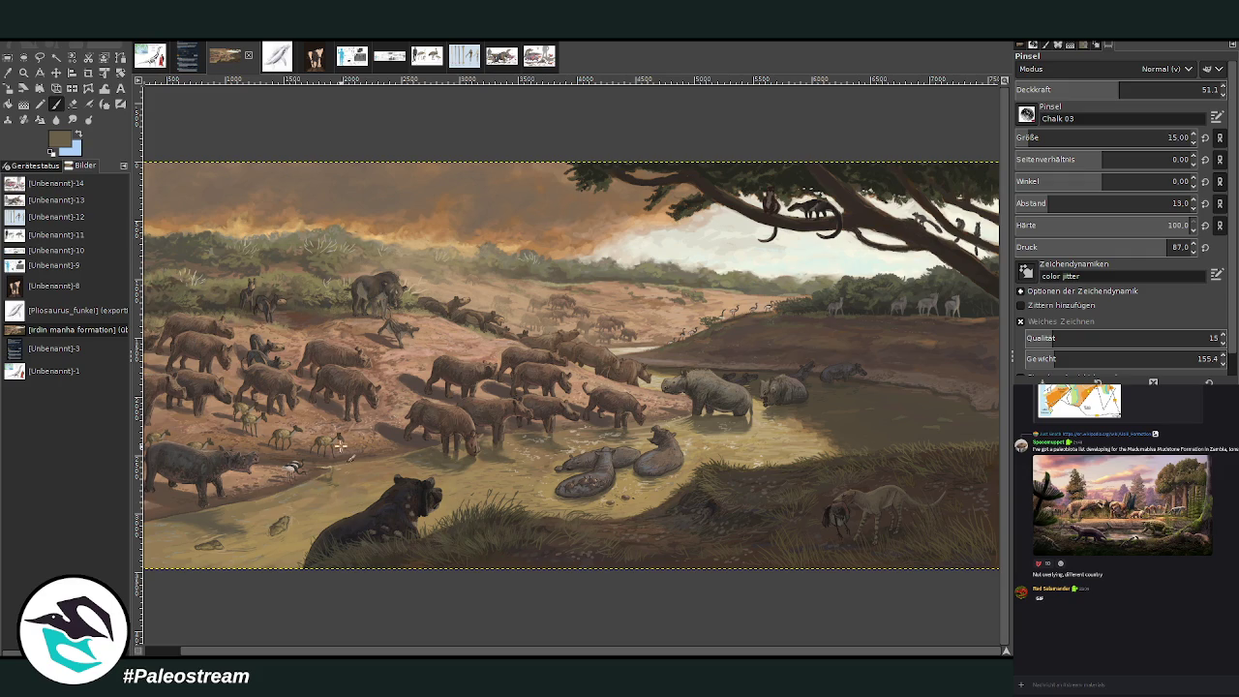
{"action": "key", "text": "minus"}
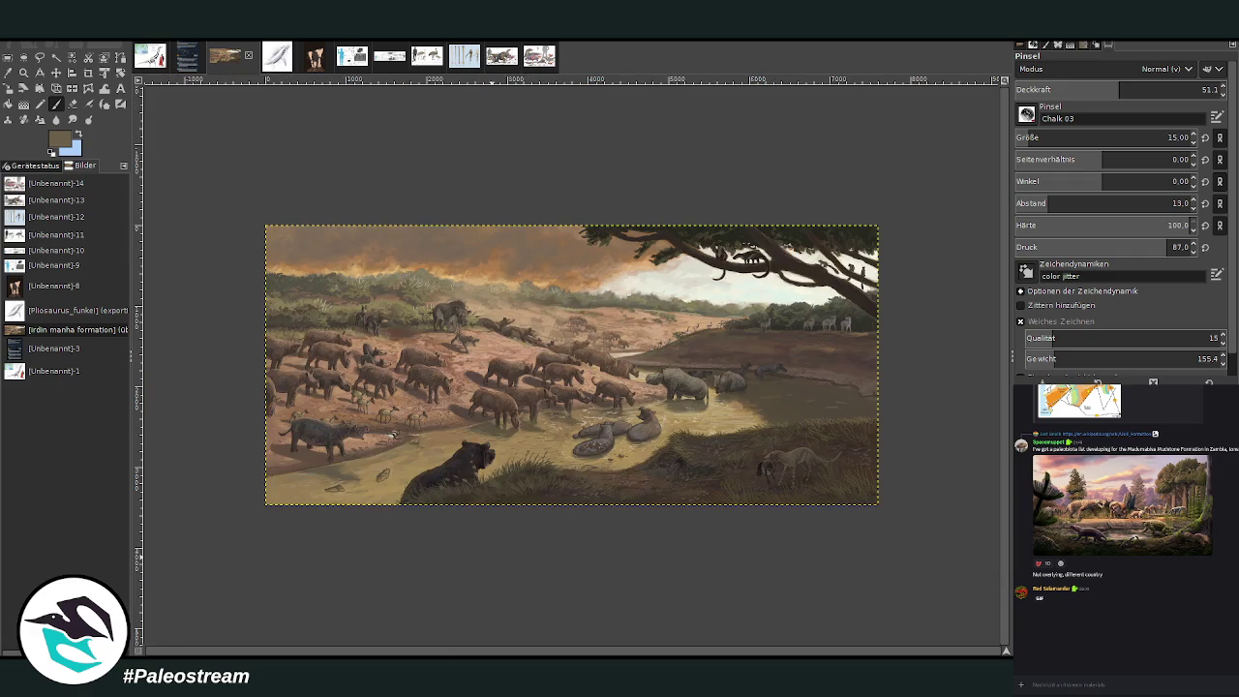
{"action": "key", "text": "z"}
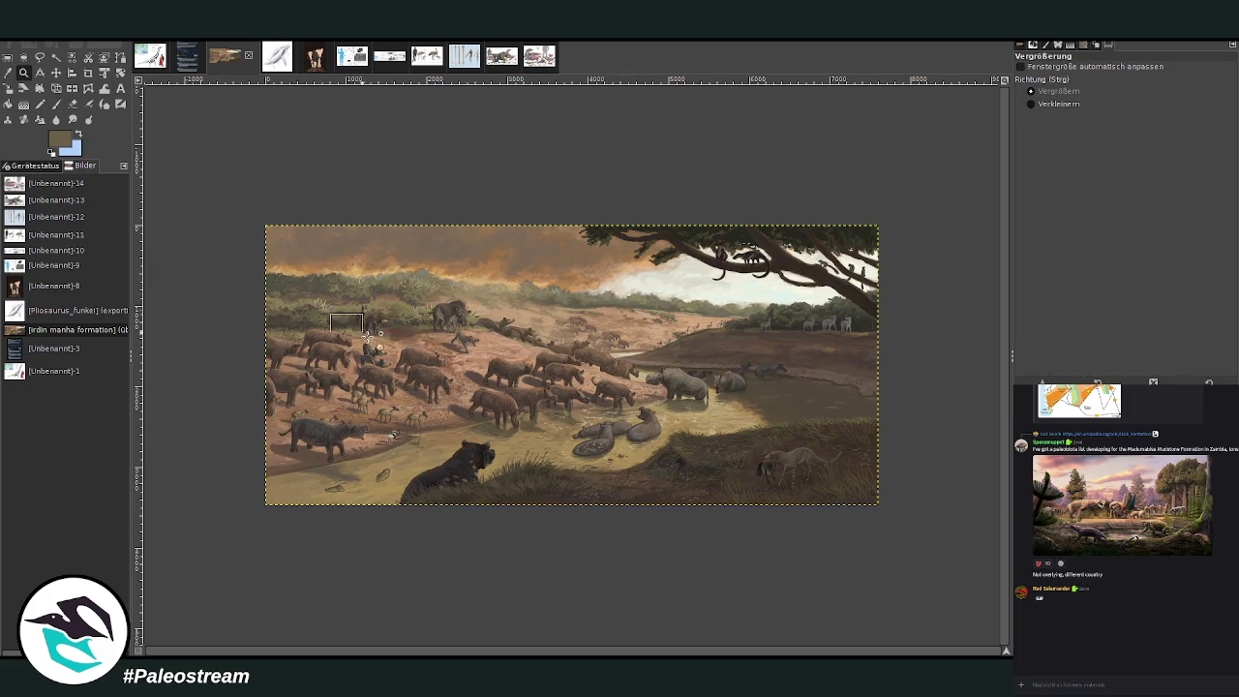
{"action": "left_click_drag", "start_coordinate": [332, 306], "coordinate": [359, 510]}
{"action": "mouse_move", "coordinate": [386, 654]}
{"action": "left_mouse_down"}
{"action": "mouse_move", "coordinate": [403, 654]}
{"action": "mouse_move", "coordinate": [386, 654]}
{"action": "left_mouse_up"}
{"action": "left_click_drag", "start_coordinate": [350, 336], "coordinate": [518, 473]}
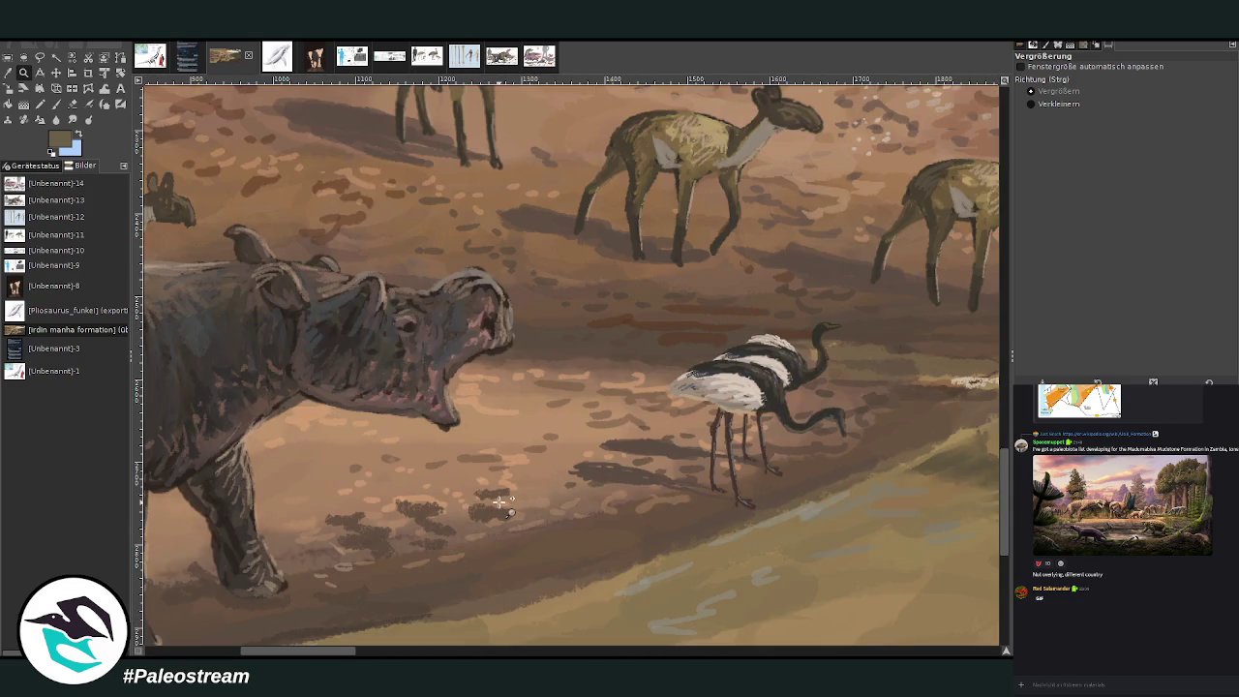
Step: Rectangle-select the wading bird and drag a copy to stand before the rhino's open mouth
{"action": "left_click", "coordinate": [56, 72]}
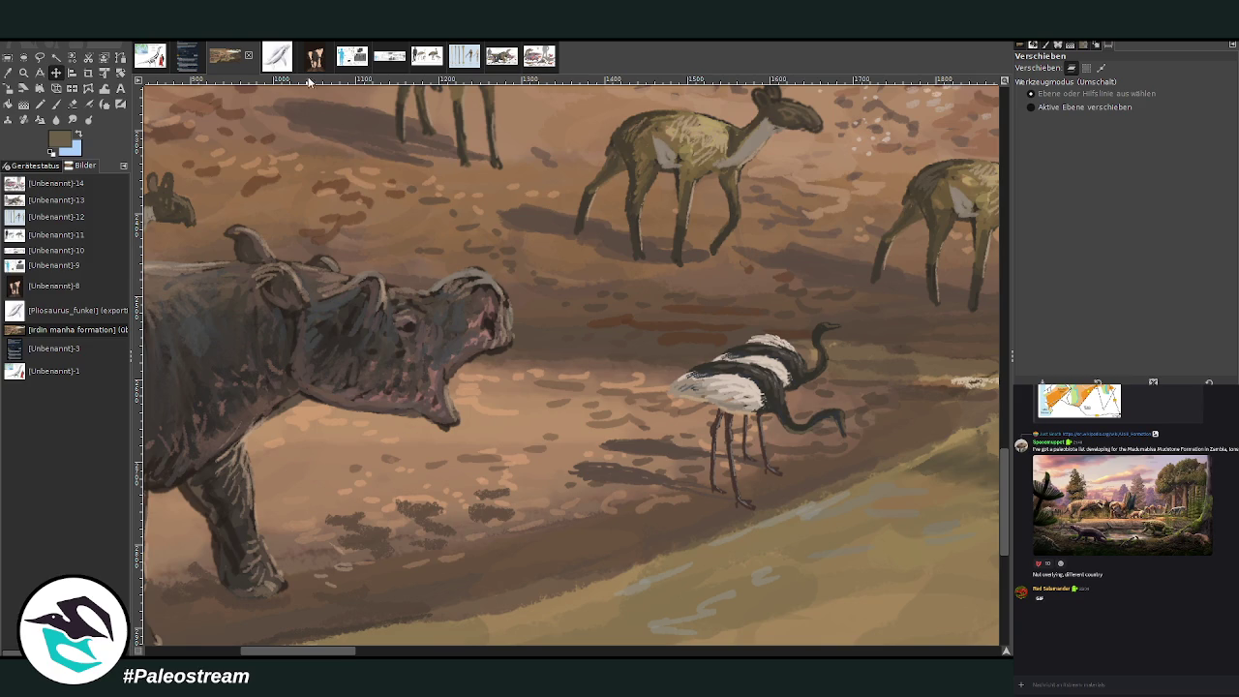
{"action": "left_click", "coordinate": [21, 58]}
{"action": "left_click_drag", "start_coordinate": [631, 288], "coordinate": [874, 528]}
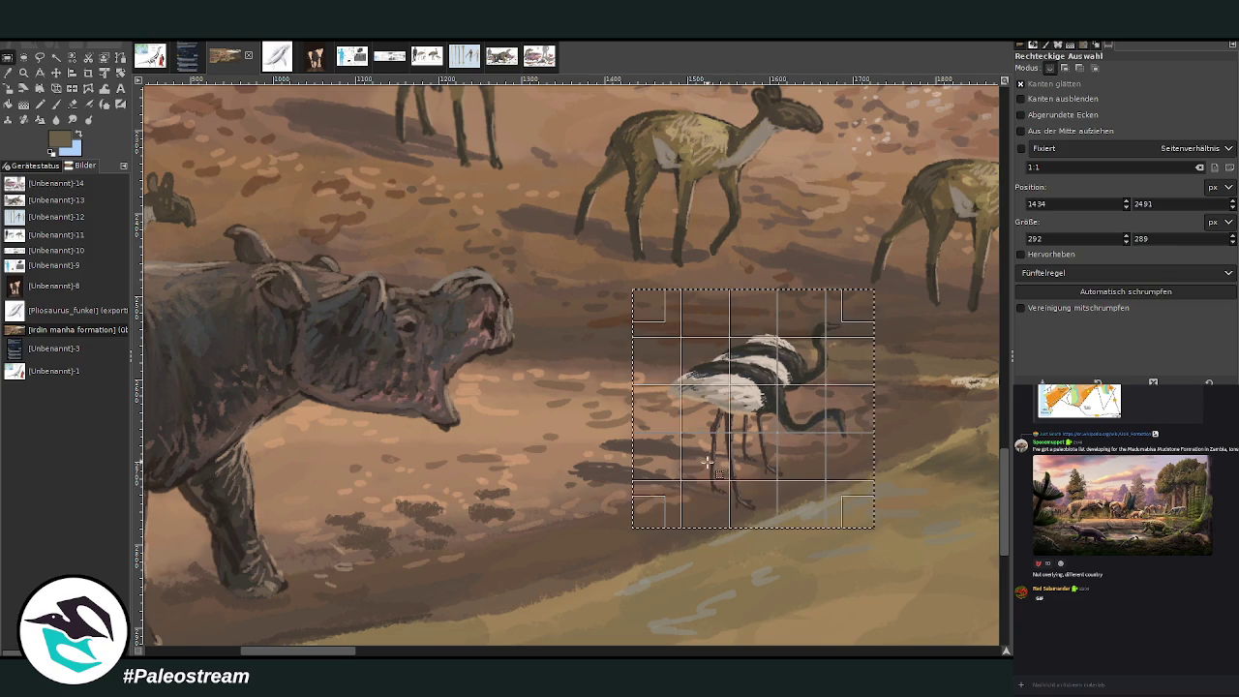
{"action": "key", "text": "ctrl+shift+alt+a"}
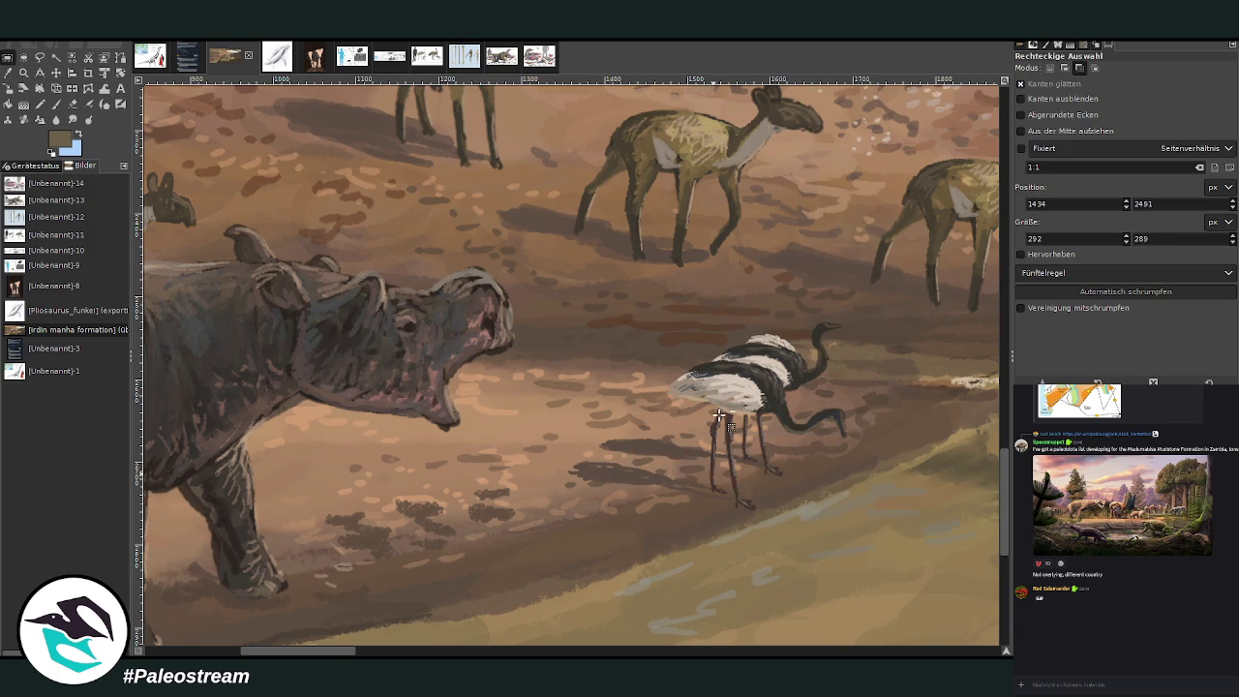
{"action": "key", "text": "ctrl+z"}
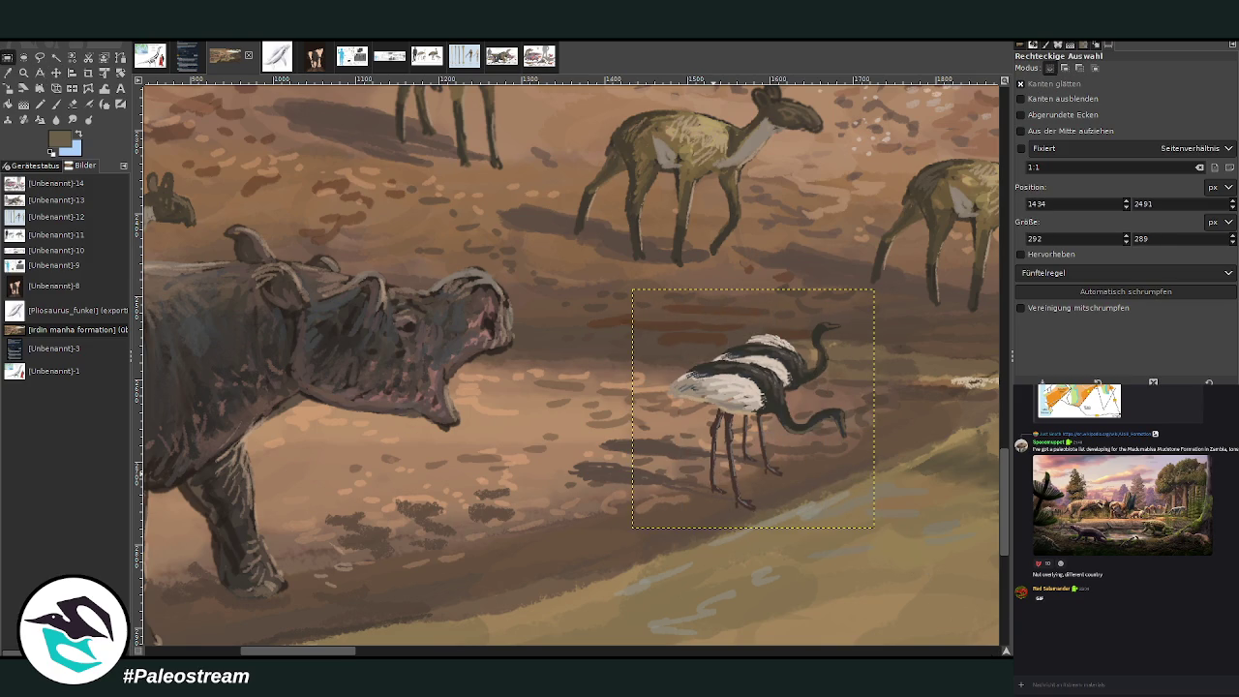
{"action": "key", "text": "m"}
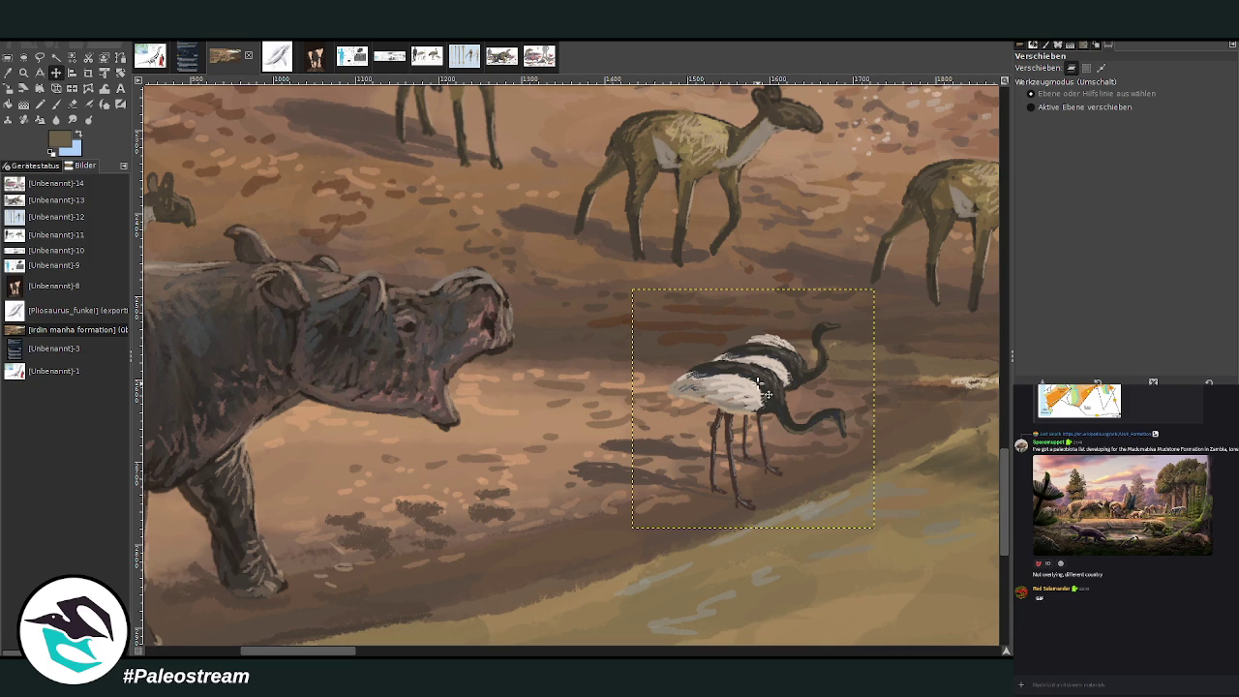
{"action": "mouse_move", "coordinate": [764, 392]}
{"action": "left_mouse_down"}
{"action": "mouse_move", "coordinate": [394, 361]}
{"action": "mouse_move", "coordinate": [479, 368]}
{"action": "mouse_move", "coordinate": [577, 312]}
{"action": "left_mouse_up"}
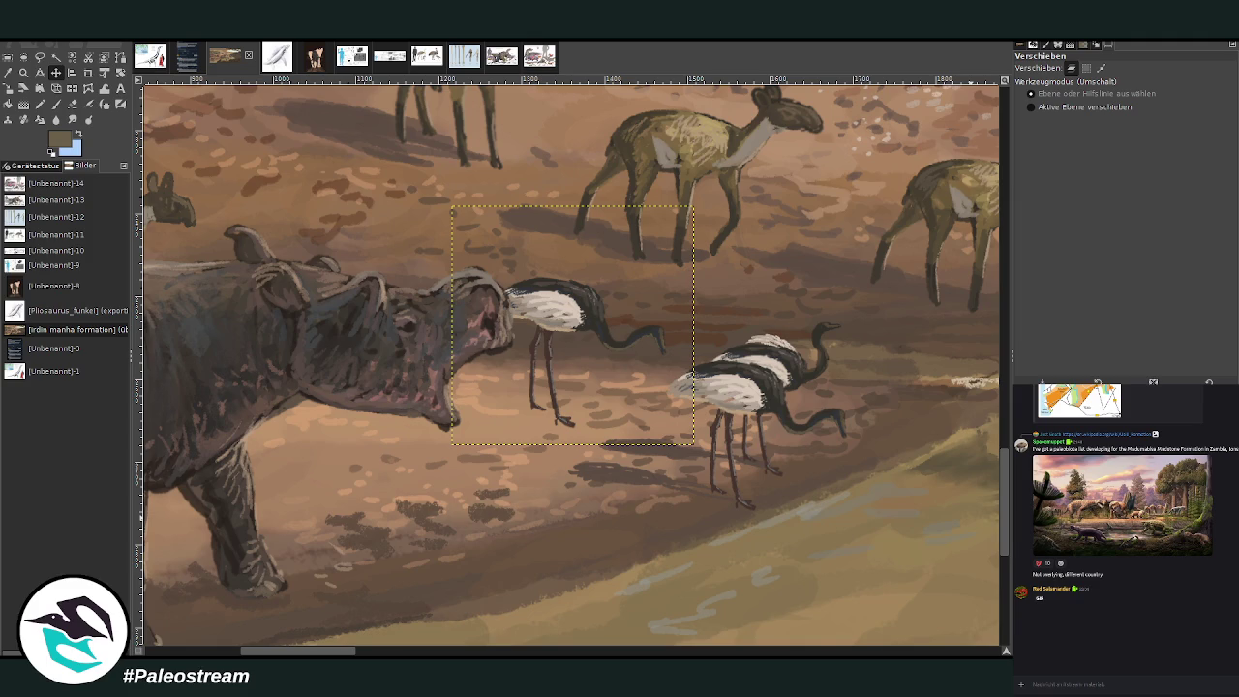
Step: Free-select the copied bird's head and neck and rotate it so the head points up
{"action": "key", "text": "r"}
{"action": "key", "text": "f"}
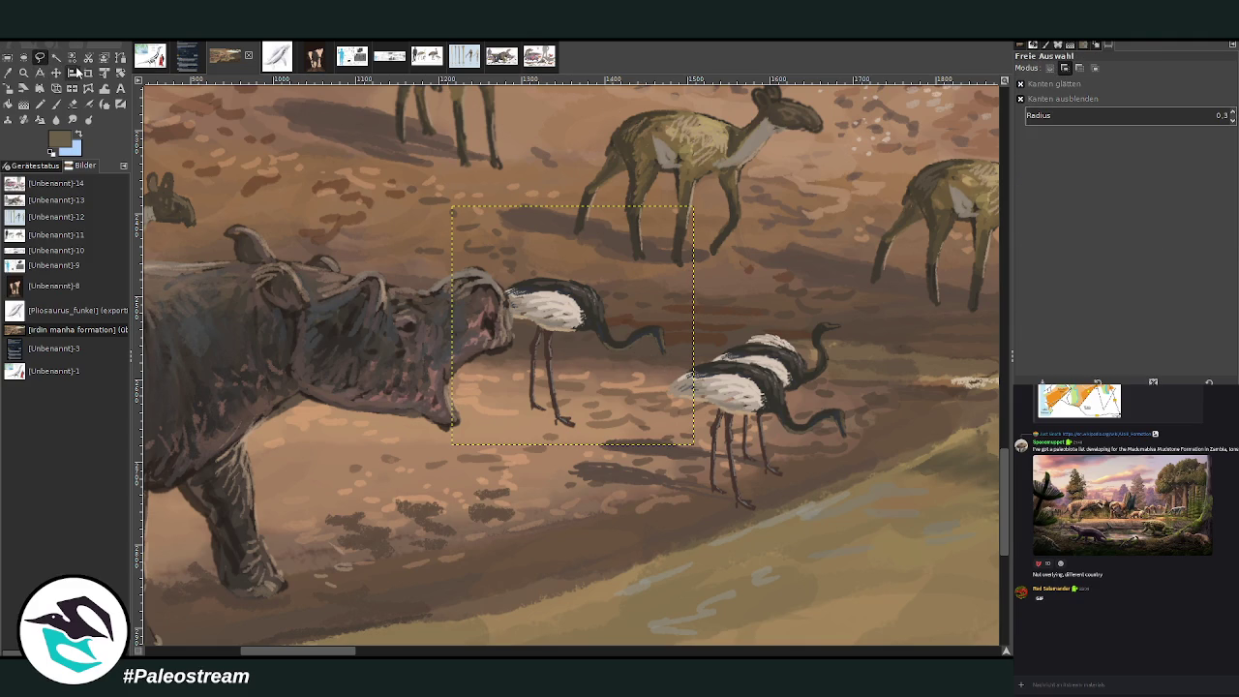
{"action": "mouse_move", "coordinate": [647, 355]}
{"action": "left_mouse_down"}
{"action": "mouse_move", "coordinate": [587, 332]}
{"action": "mouse_move", "coordinate": [661, 359]}
{"action": "left_mouse_up"}
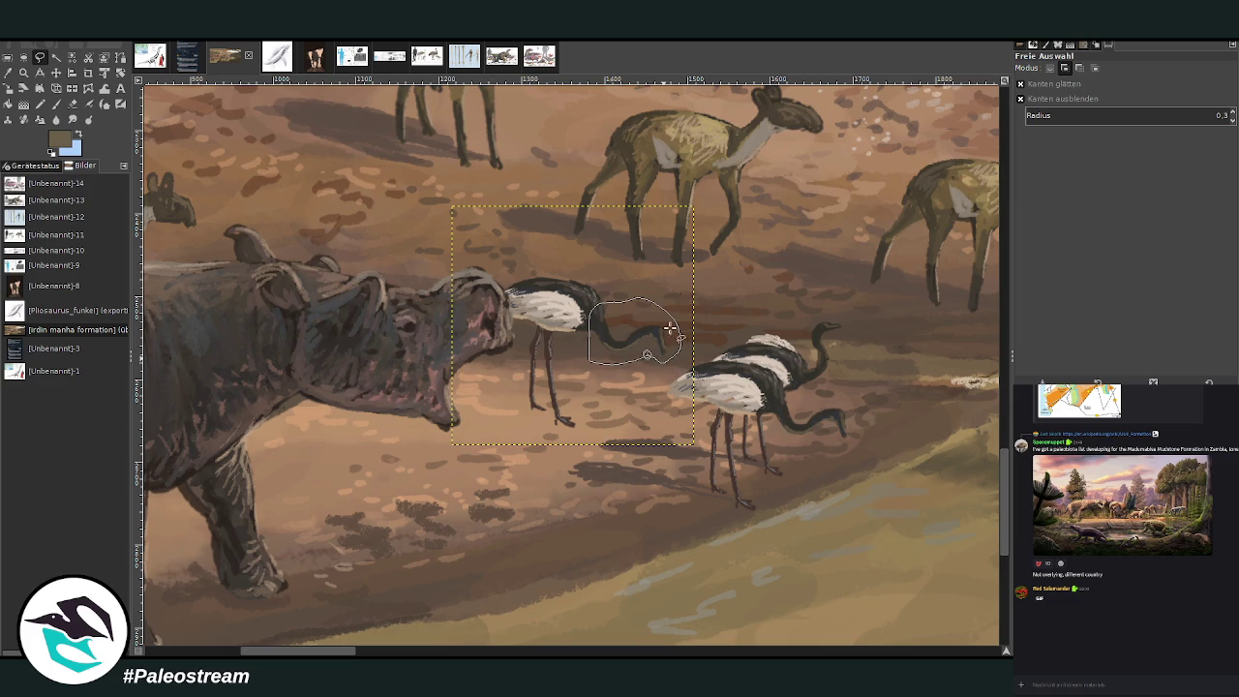
{"action": "key", "text": "Return"}
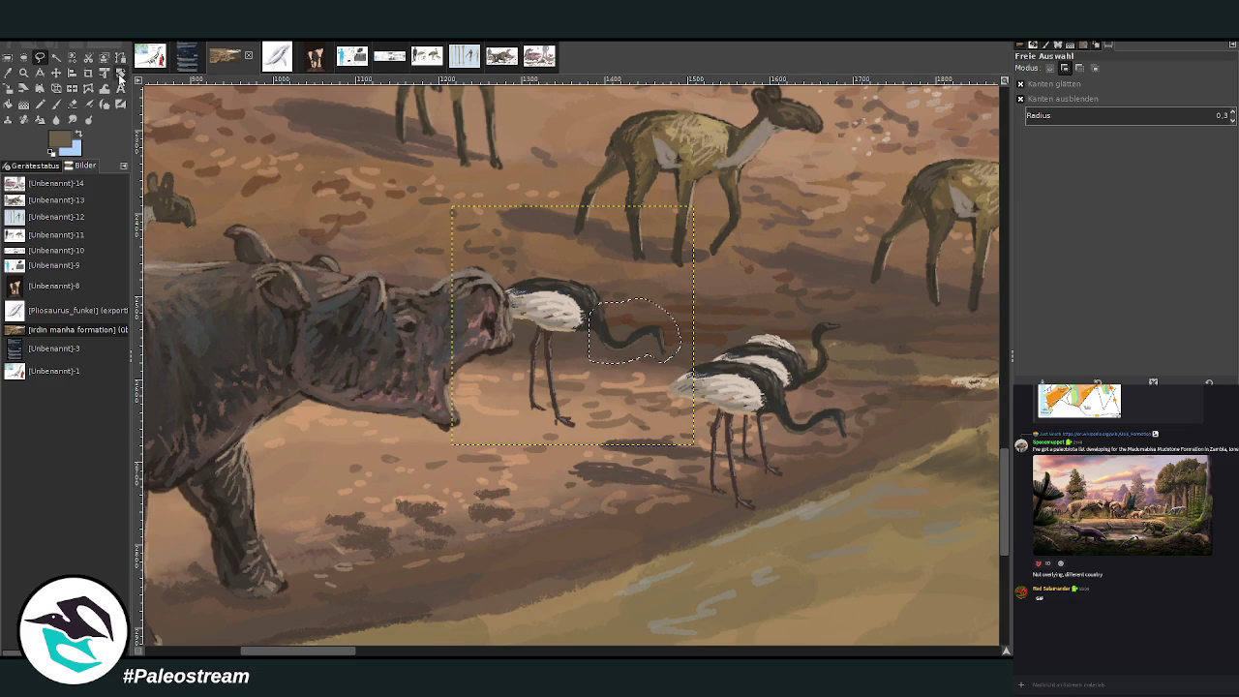
{"action": "left_click", "coordinate": [120, 74]}
{"action": "left_click", "coordinate": [608, 301]}
{"action": "left_click_drag", "start_coordinate": [606, 317], "coordinate": [627, 286]}
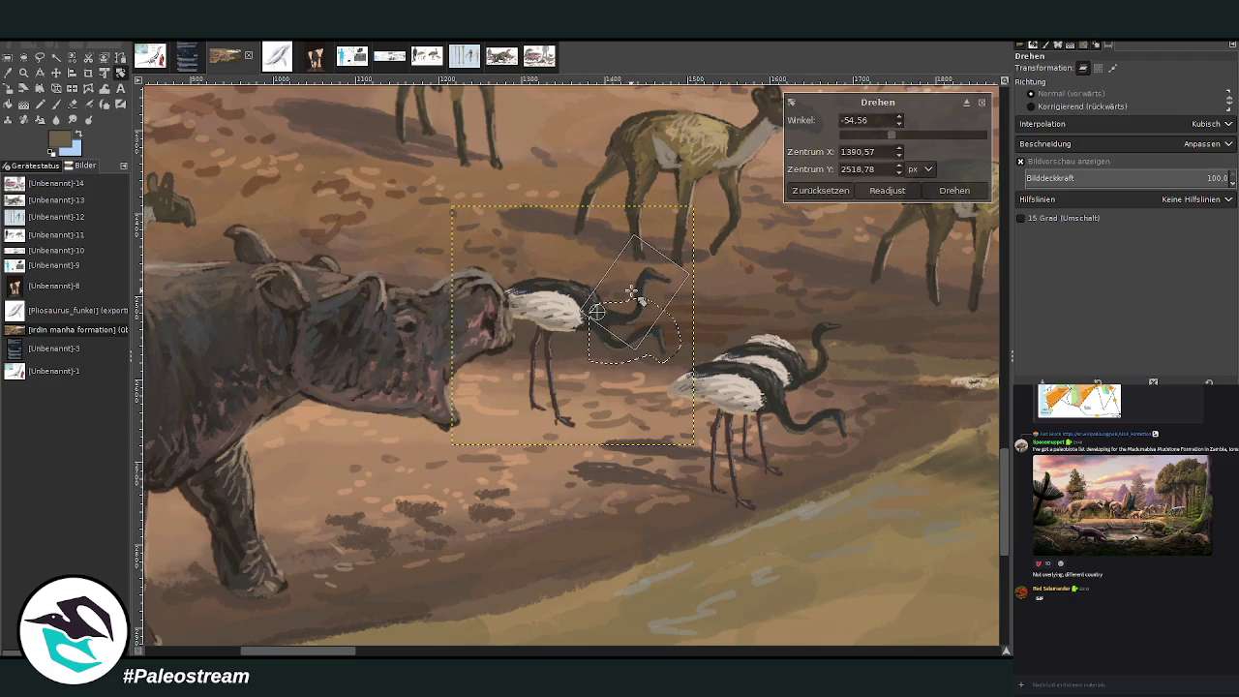
{"action": "key", "text": "Return"}
{"action": "key", "text": "ctrl+shift+a"}
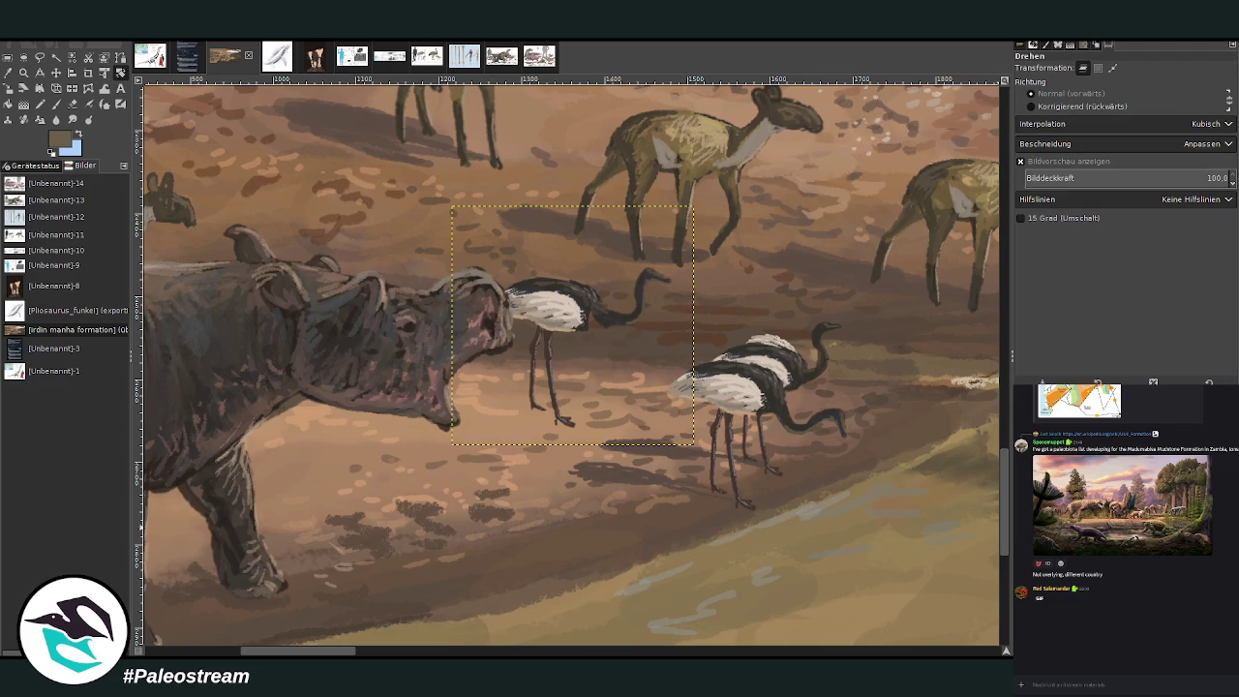
Step: Thicken the neck where it joins the body using the sampled dark neck colour
{"action": "left_click", "coordinate": [57, 104]}
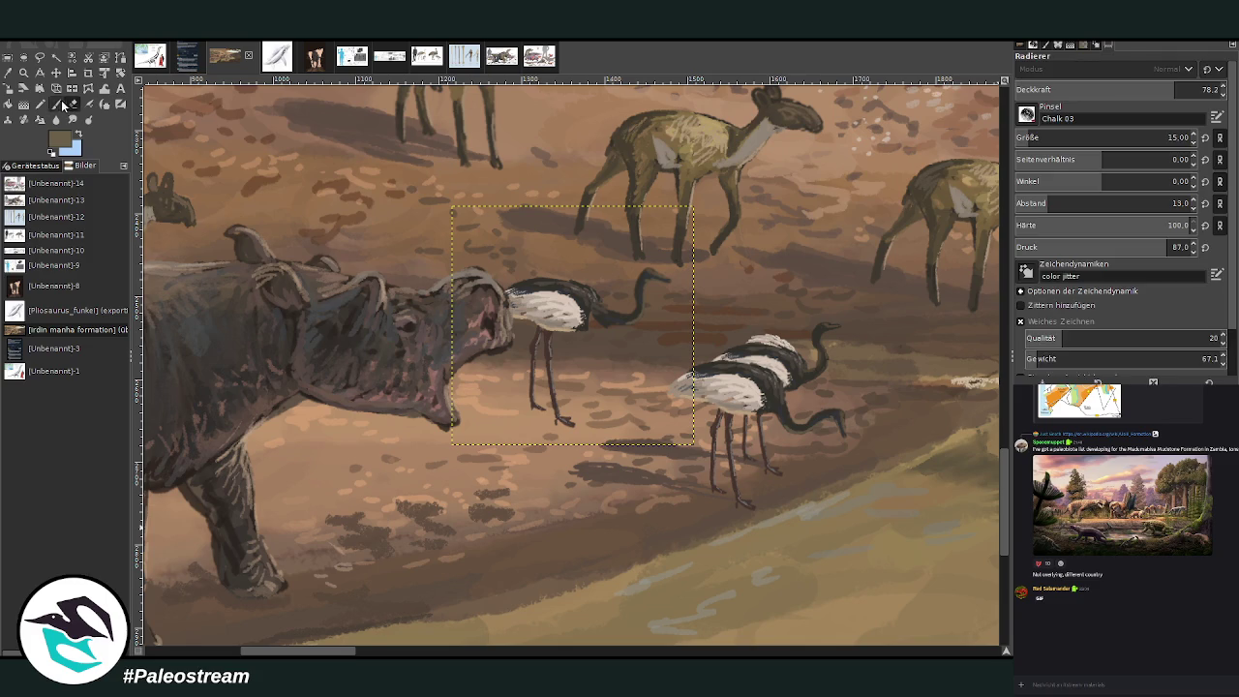
{"action": "scroll", "coordinate": [1023, 138], "scroll_direction": "up", "scroll_amount": 1}
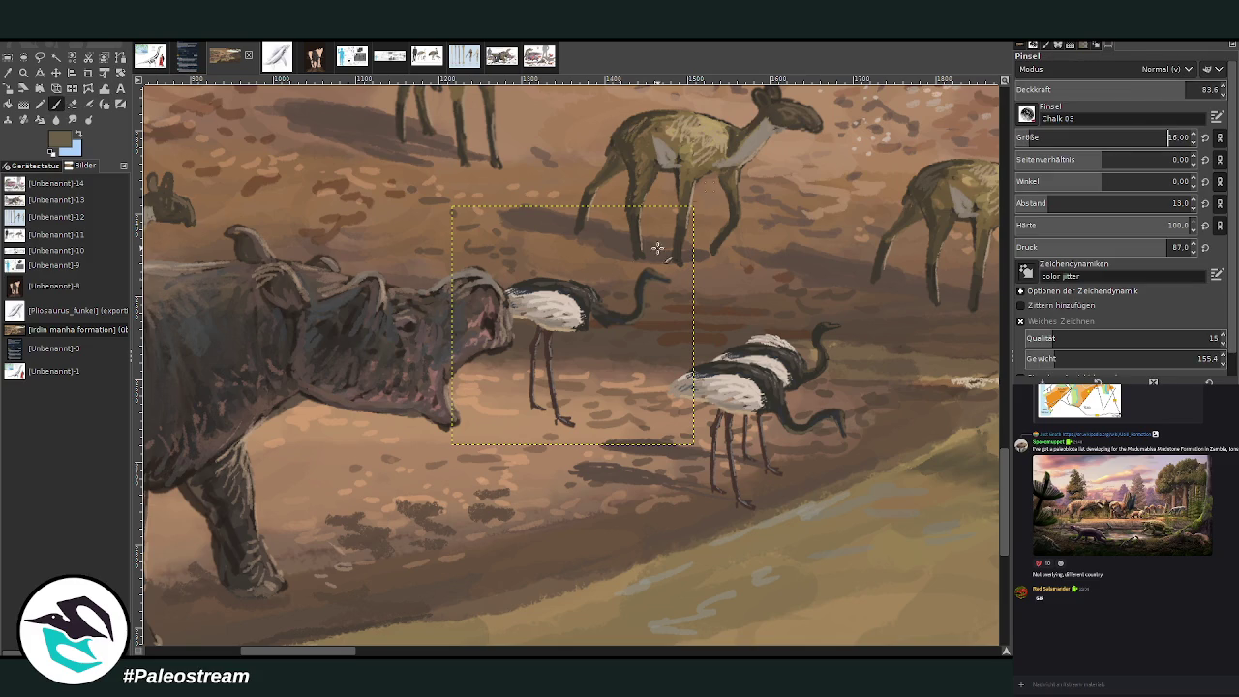
{"action": "left_click", "coordinate": [602, 320], "text": "ctrl"}
{"action": "left_click_drag", "start_coordinate": [599, 323], "coordinate": [609, 310]}
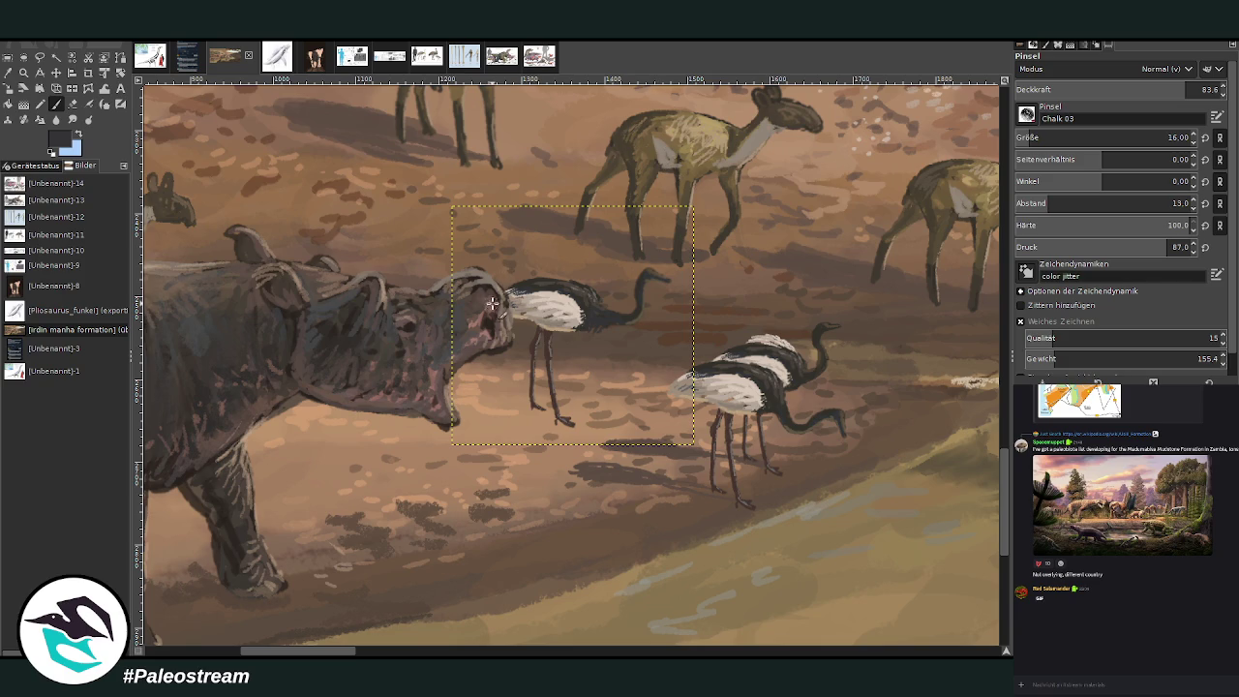
Step: Shift the bird slightly left, erase its old leg and paint a new leg and foot
{"action": "key", "text": "m"}
{"action": "left_click_drag", "start_coordinate": [564, 304], "coordinate": [545, 304]}
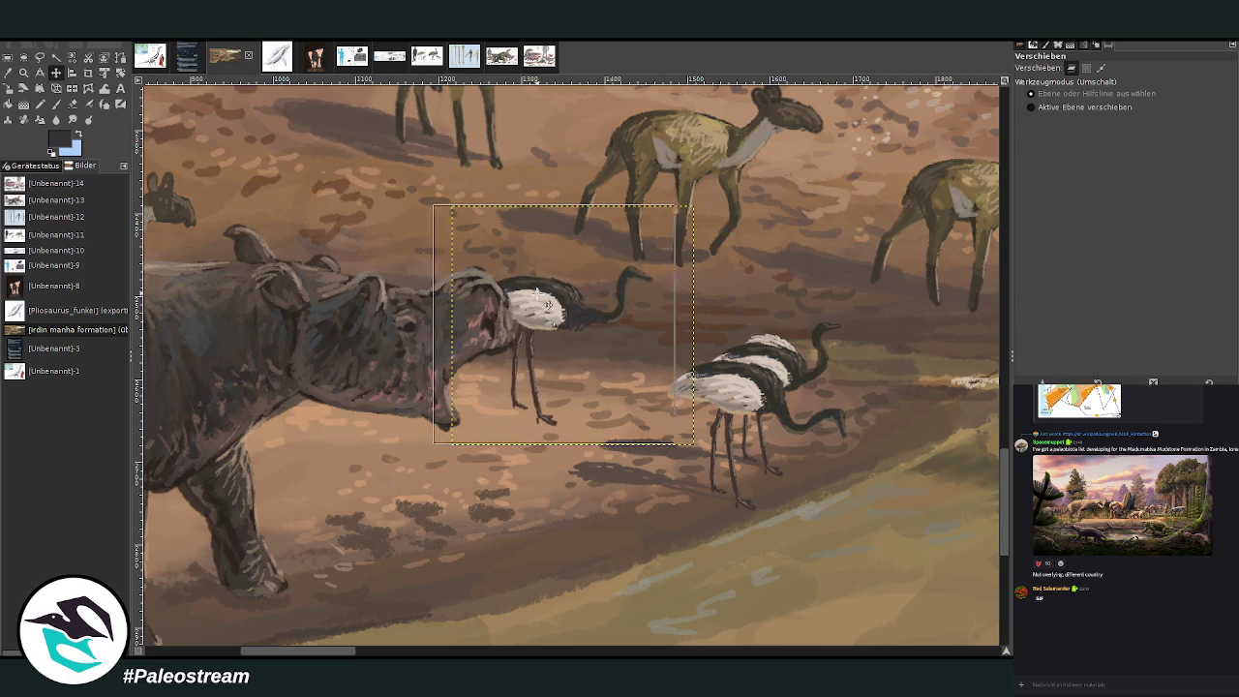
{"action": "left_click", "coordinate": [71, 106]}
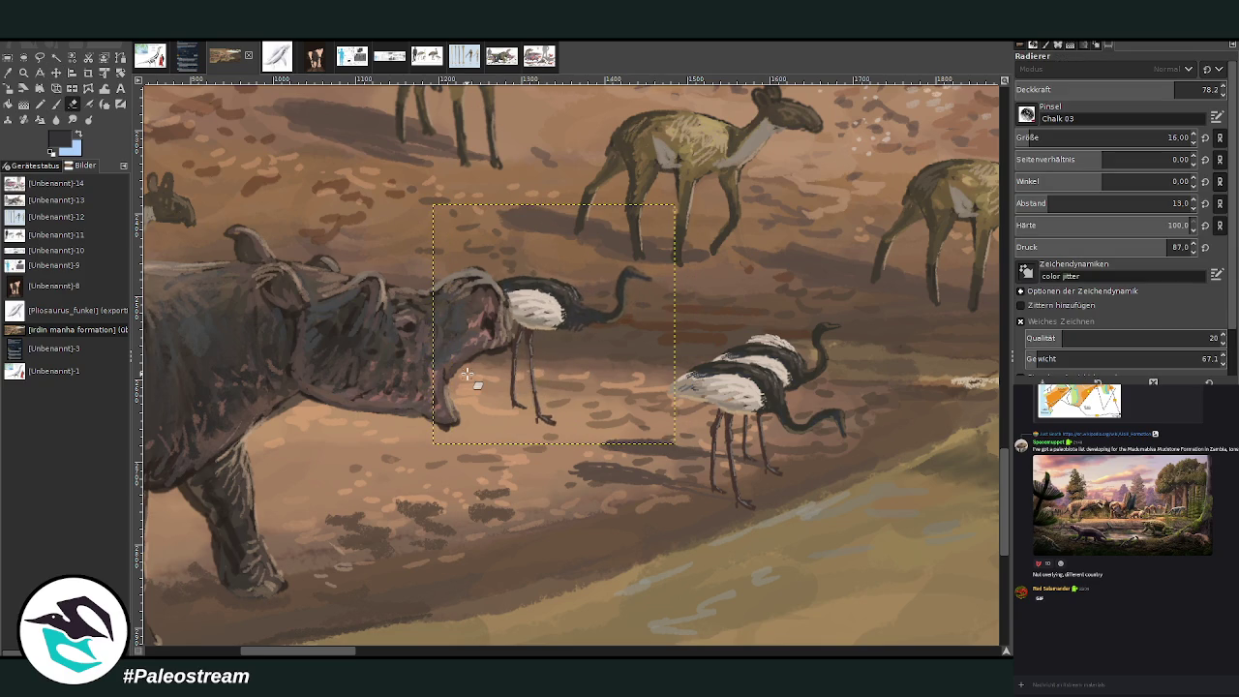
{"action": "left_click_drag", "start_coordinate": [509, 341], "coordinate": [523, 418]}
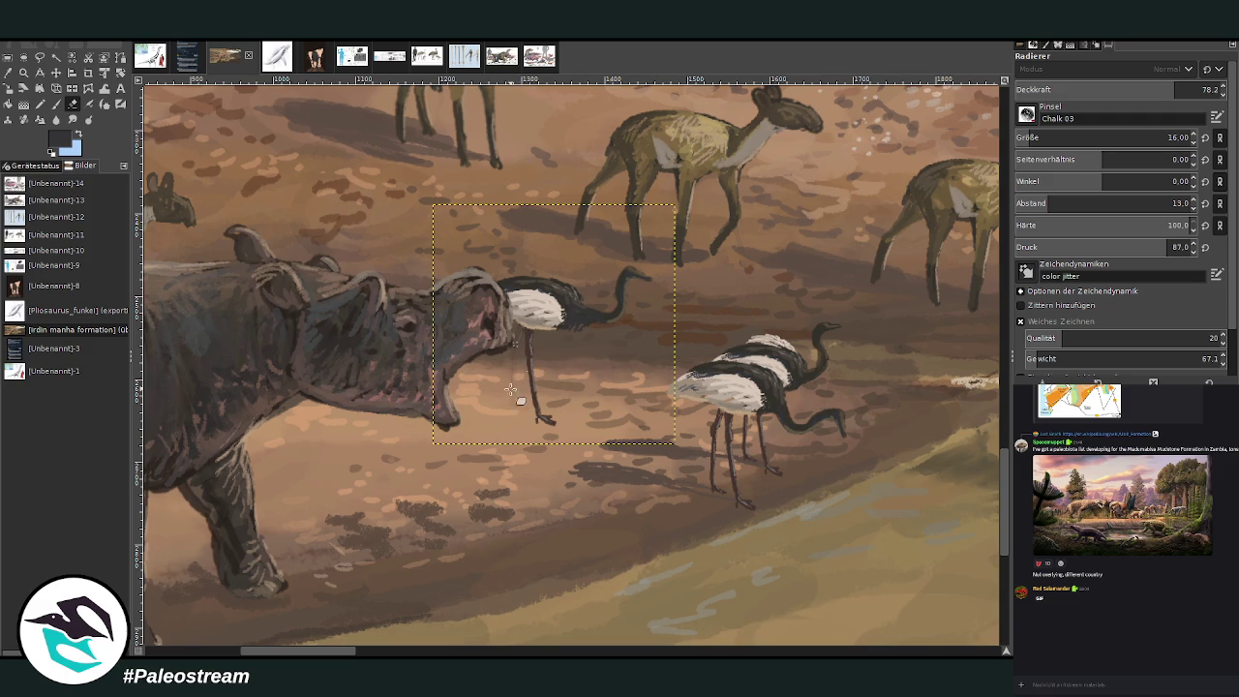
{"action": "key", "text": "p"}
{"action": "left_click_drag", "start_coordinate": [539, 333], "coordinate": [556, 424]}
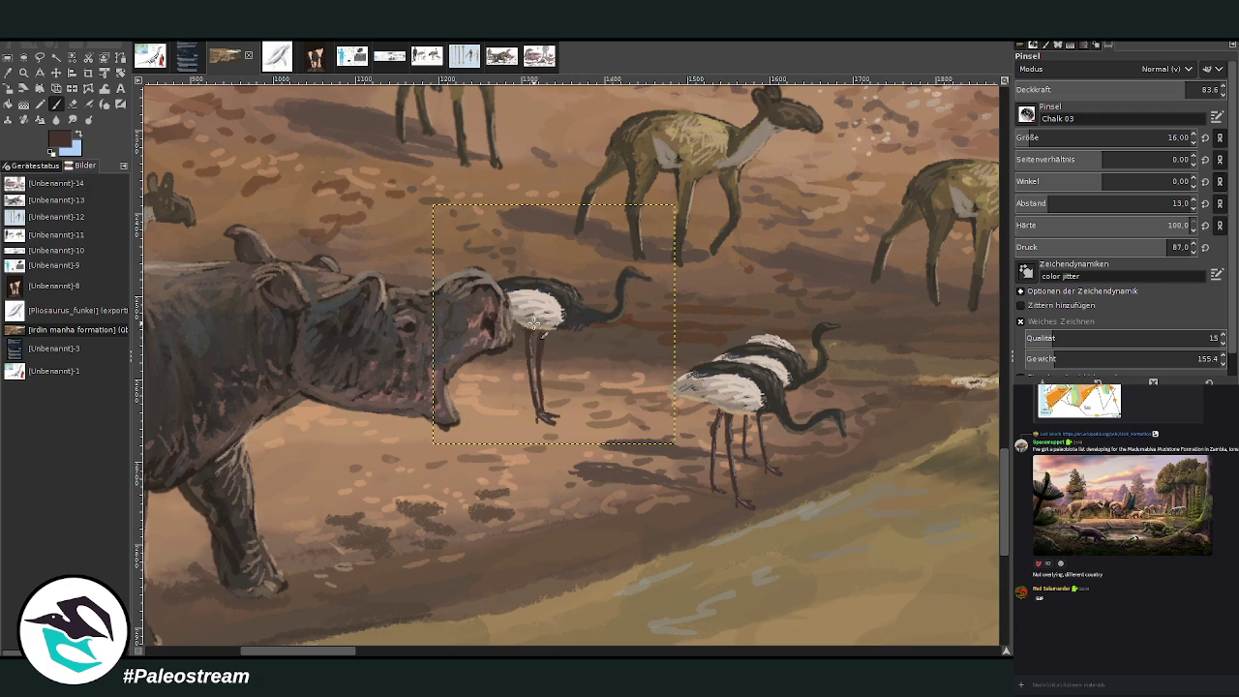
Step: Scale the bird down slightly about its centre and set the brush size to 30
{"action": "key", "text": "shift+s"}
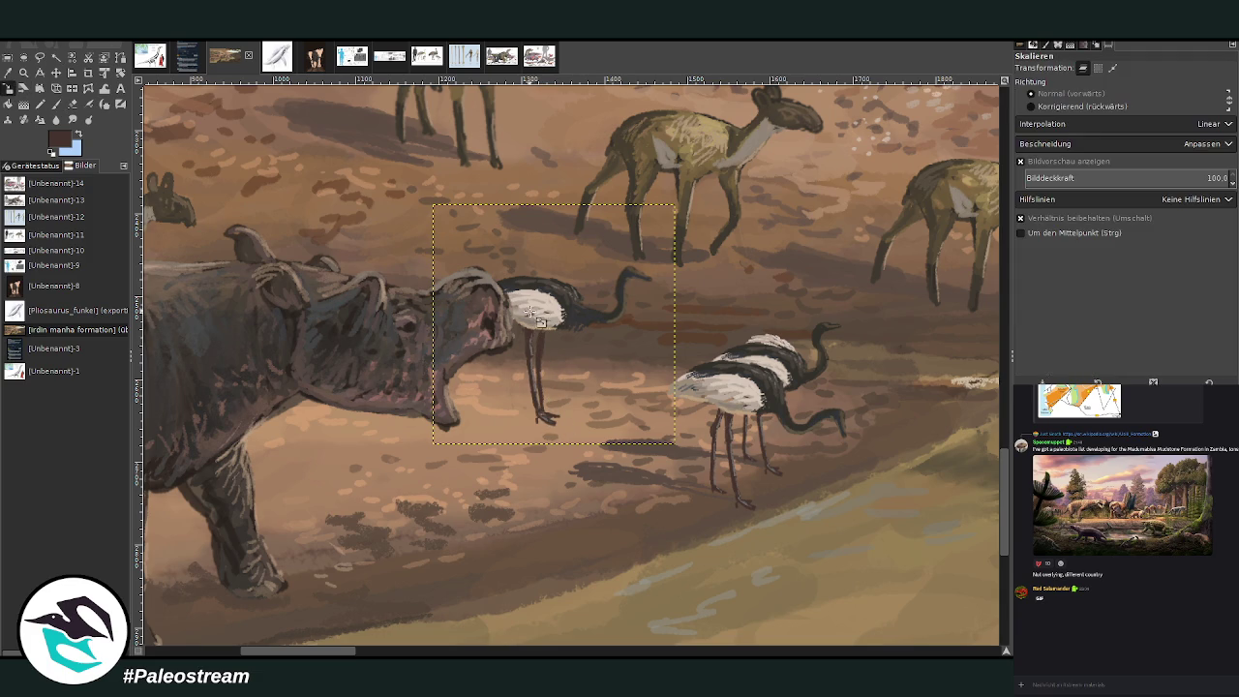
{"action": "left_click", "coordinate": [575, 356]}
{"action": "left_click_drag", "start_coordinate": [433, 206], "coordinate": [442, 213]}
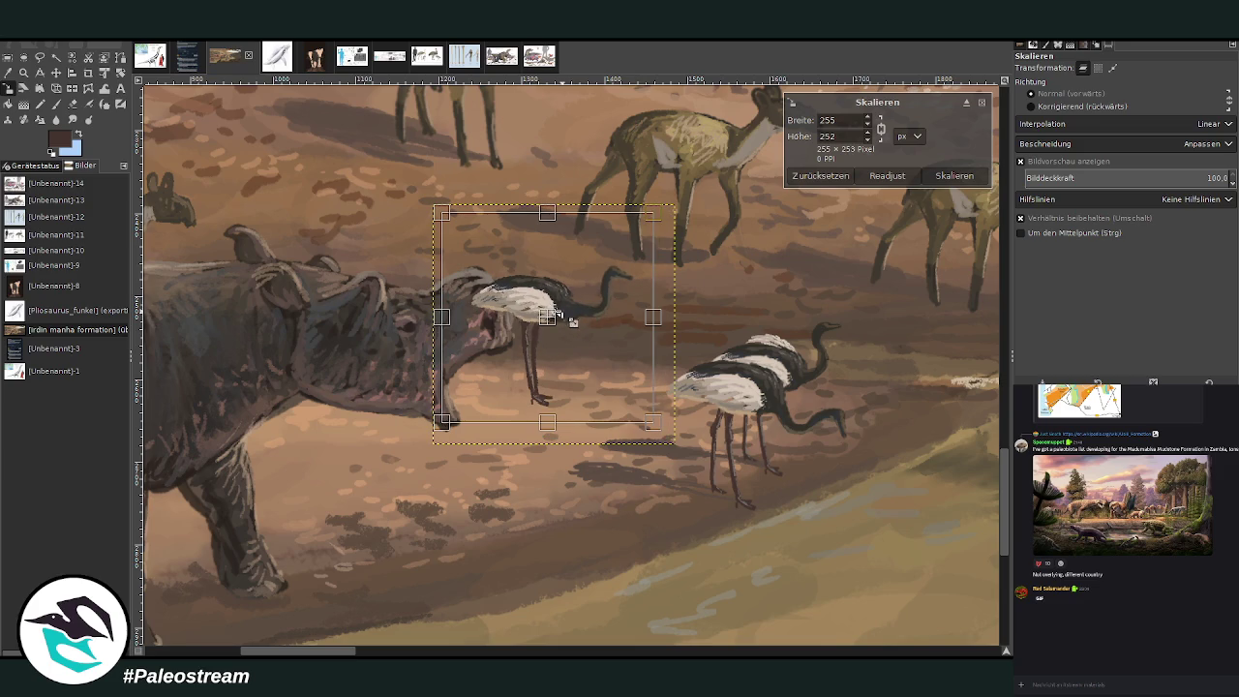
{"action": "key", "text": "Return"}
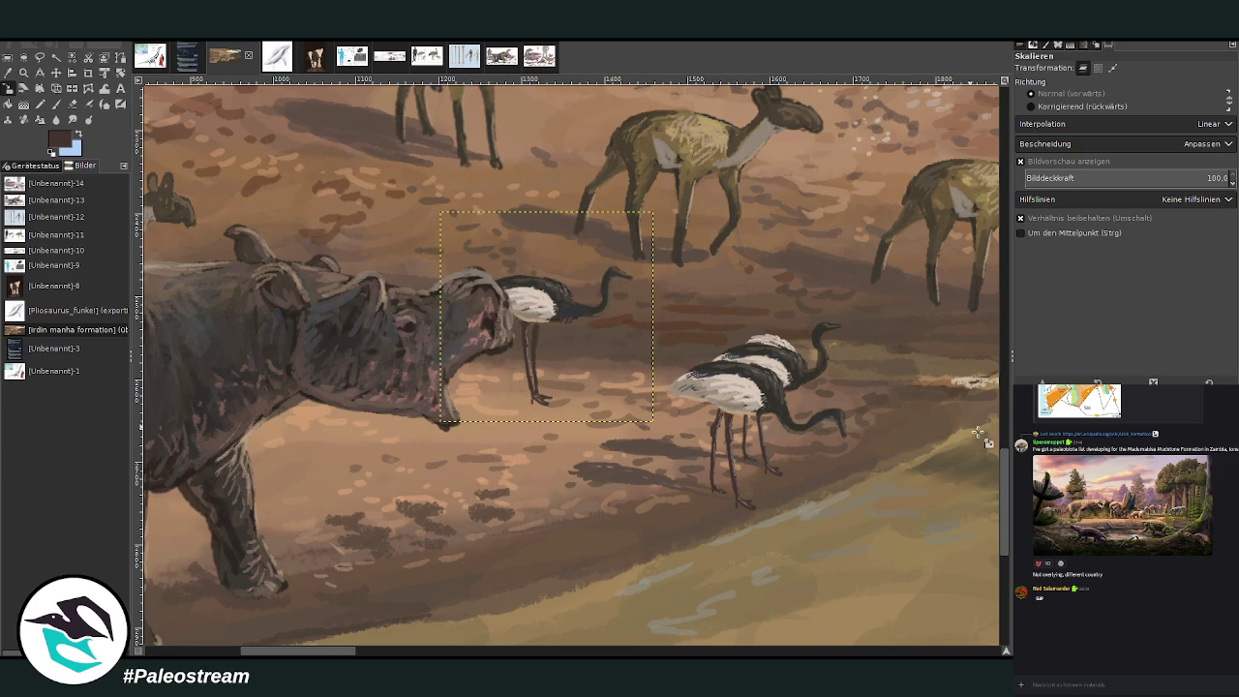
{"action": "left_click", "coordinate": [55, 105]}
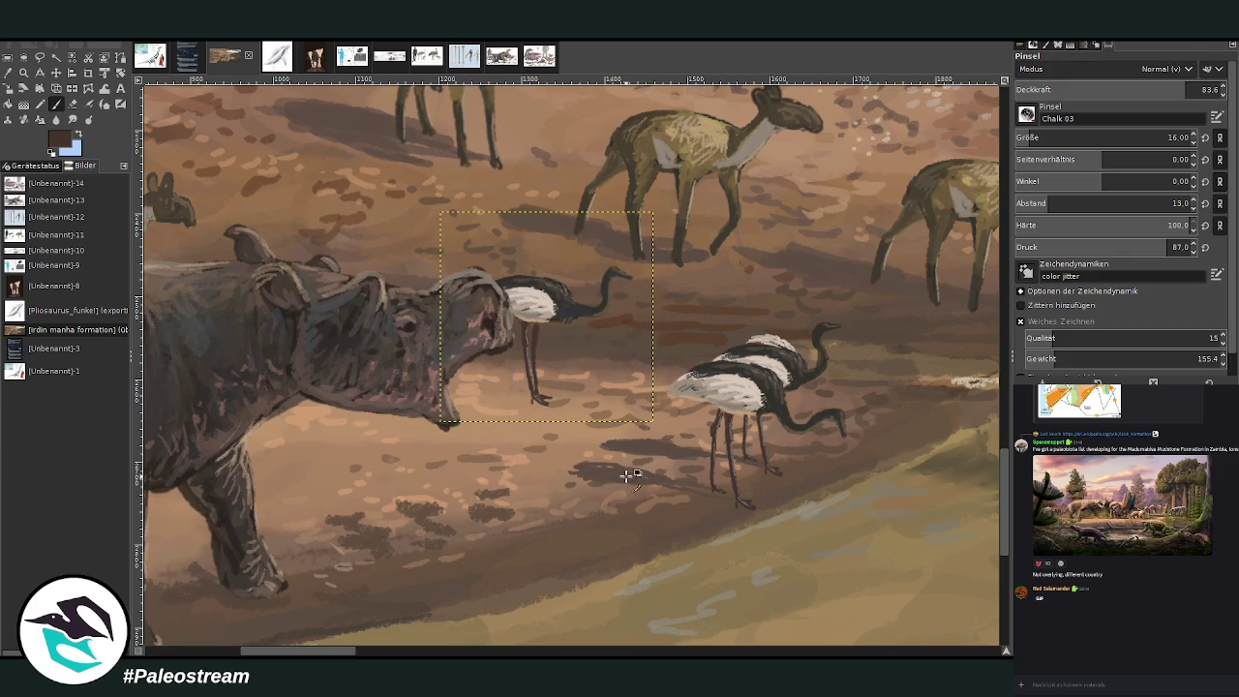
{"action": "left_click", "coordinate": [1029, 138]}
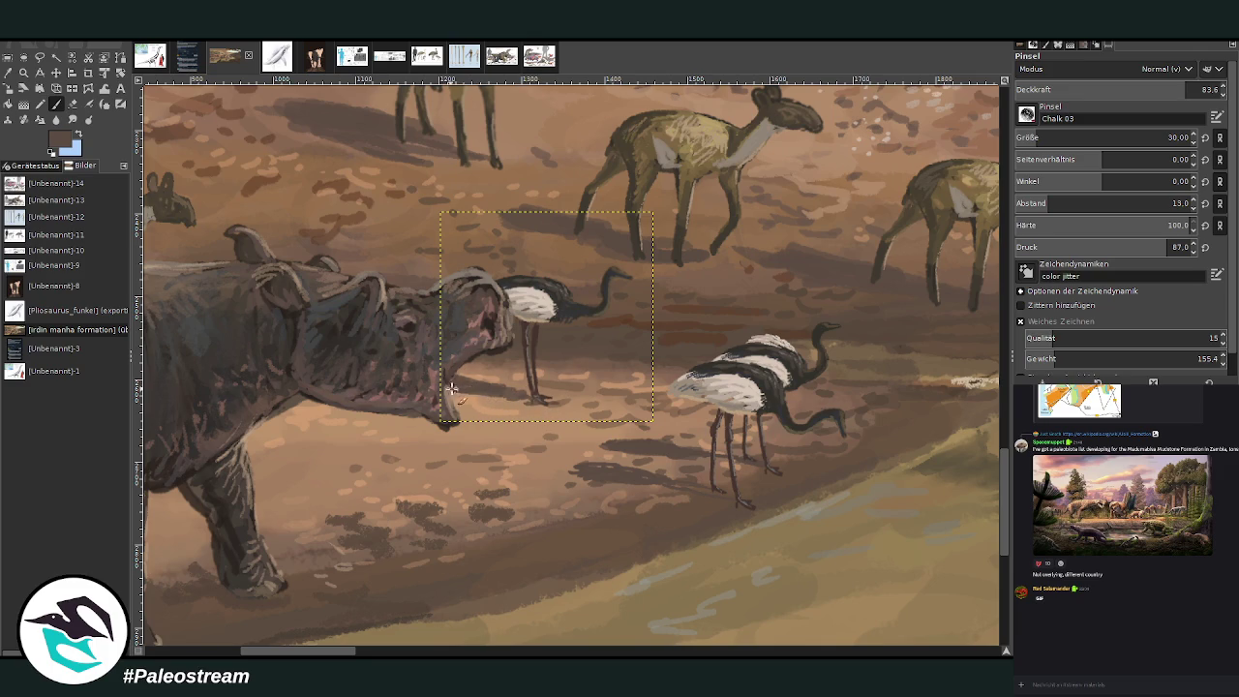
{"action": "left_click", "coordinate": [354, 56]}
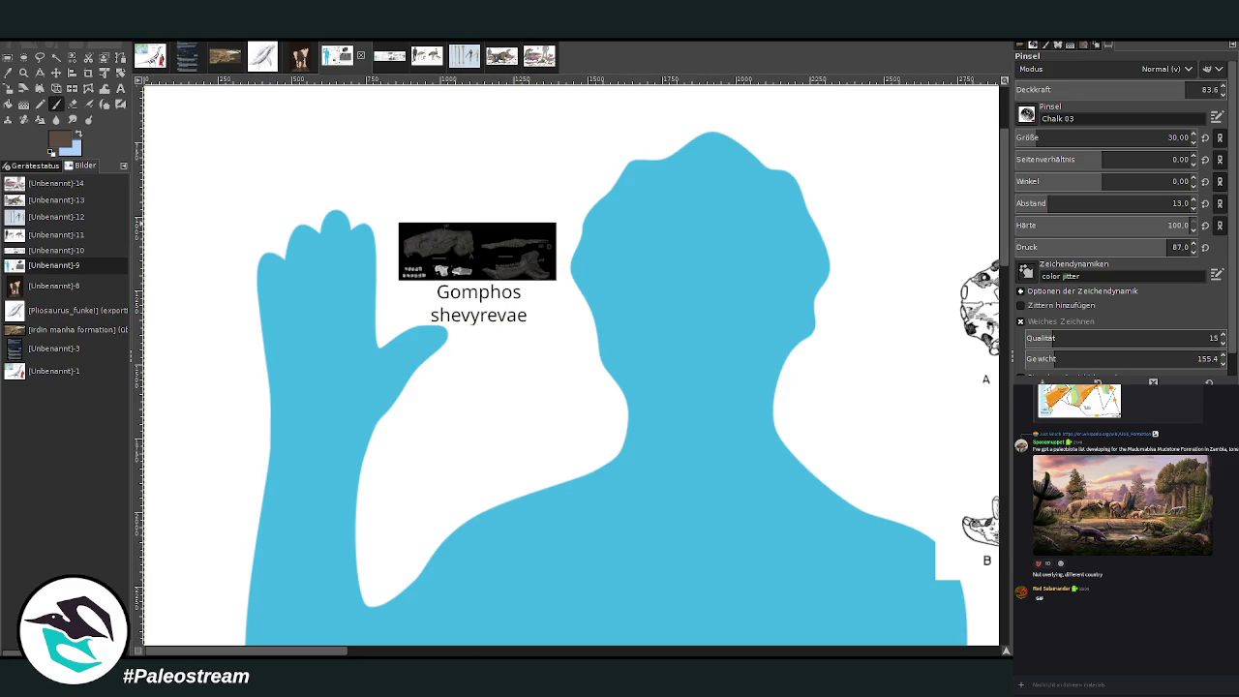
{"action": "key", "text": "f"}
{"action": "scroll", "coordinate": [1001, 428], "scroll_direction": "down", "scroll_amount": 10}
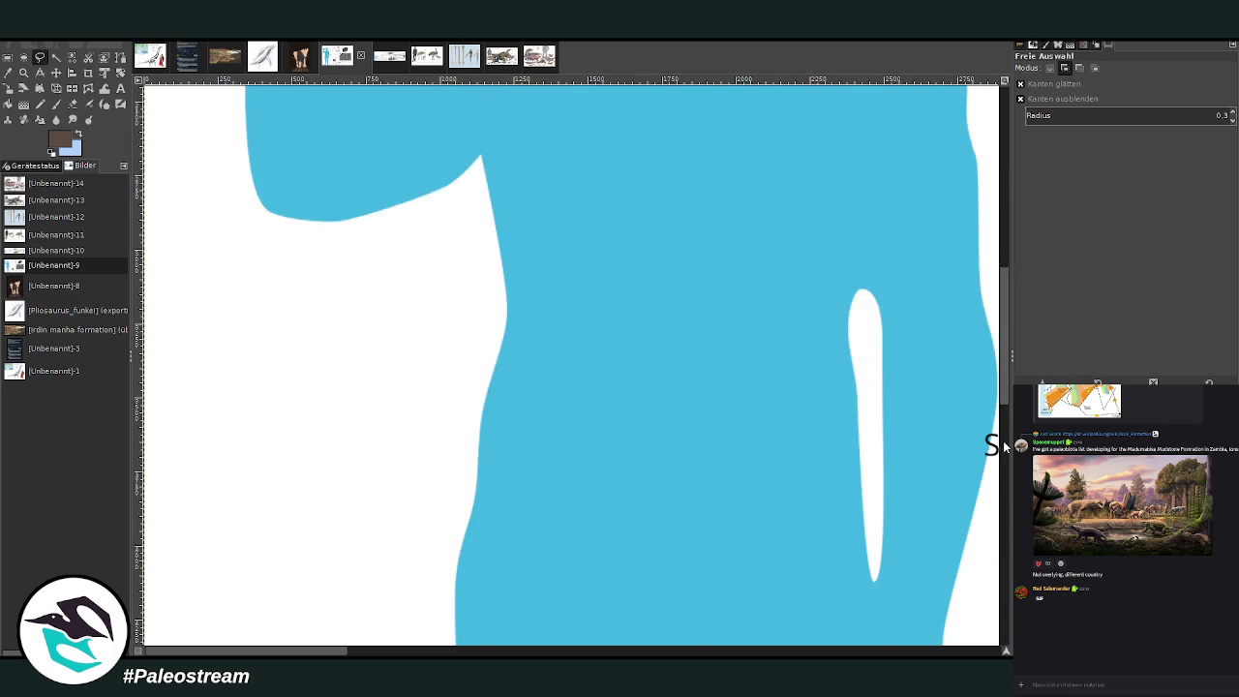
{"action": "scroll", "coordinate": [1003, 433], "scroll_direction": "right", "scroll_amount": 5}
{"action": "key", "text": "p"}
{"action": "scroll", "coordinate": [481, 564], "scroll_direction": "right", "scroll_amount": 5}
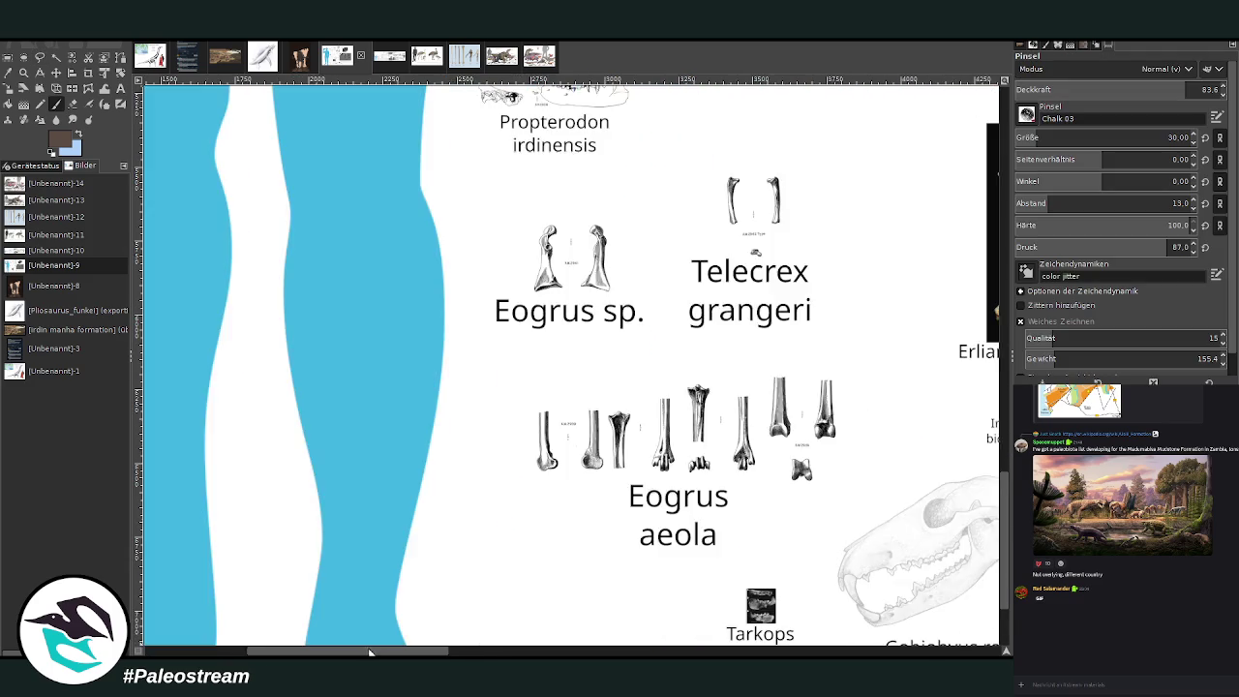
{"action": "scroll", "coordinate": [481, 564], "scroll_direction": "right", "scroll_amount": 5}
{"action": "scroll", "coordinate": [571, 387], "scroll_direction": "right", "scroll_amount": 3}
{"action": "scroll", "coordinate": [571, 387], "scroll_direction": "right", "scroll_amount": 2}
{"action": "scroll", "coordinate": [571, 388], "scroll_direction": "right", "scroll_amount": 1}
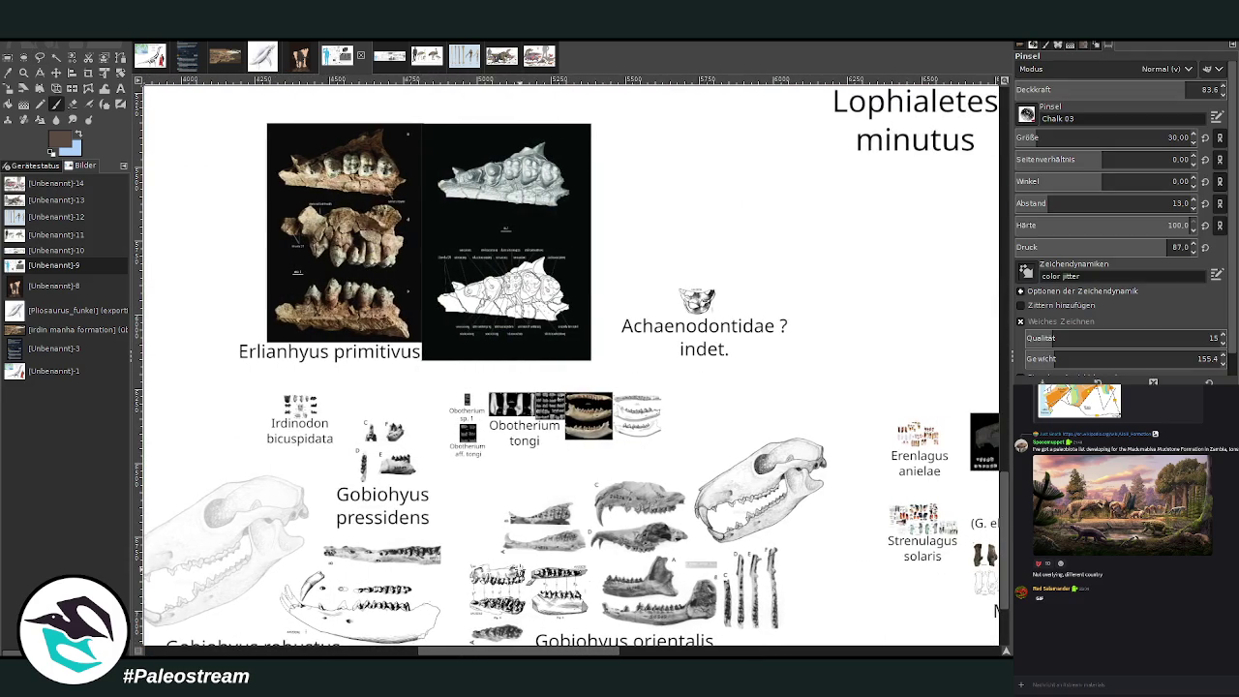
{"action": "left_click", "coordinate": [22, 75]}
{"action": "left_click_drag", "start_coordinate": [397, 306], "coordinate": [722, 612]}
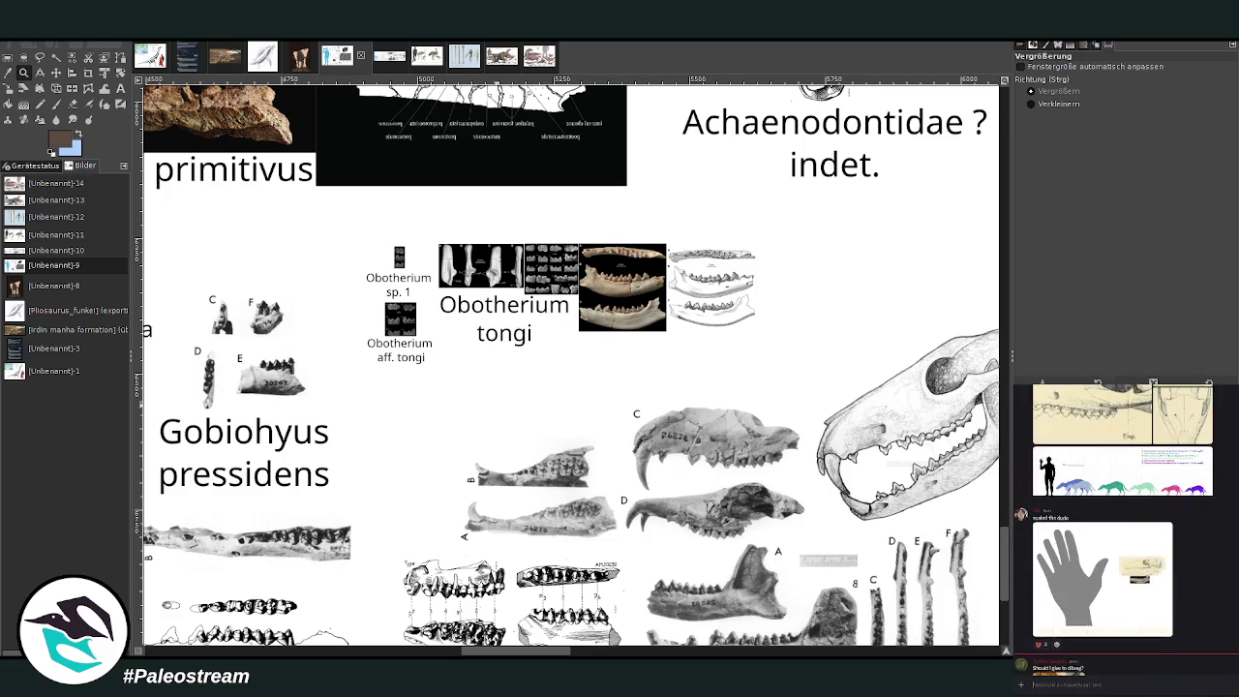
{"action": "left_click", "coordinate": [1143, 580]}
{"action": "right_click", "coordinate": [1143, 581]}
{"action": "left_click", "coordinate": [1144, 582]}
{"action": "key", "text": "Escape"}
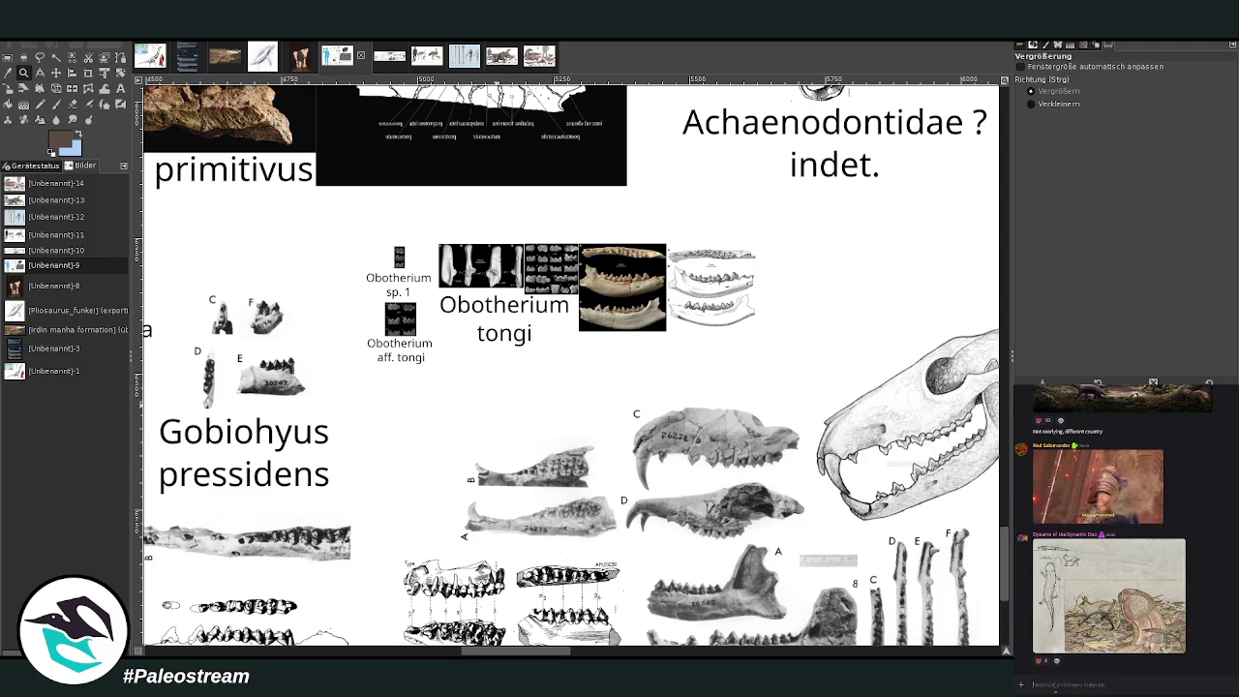
{"action": "key", "text": "f"}
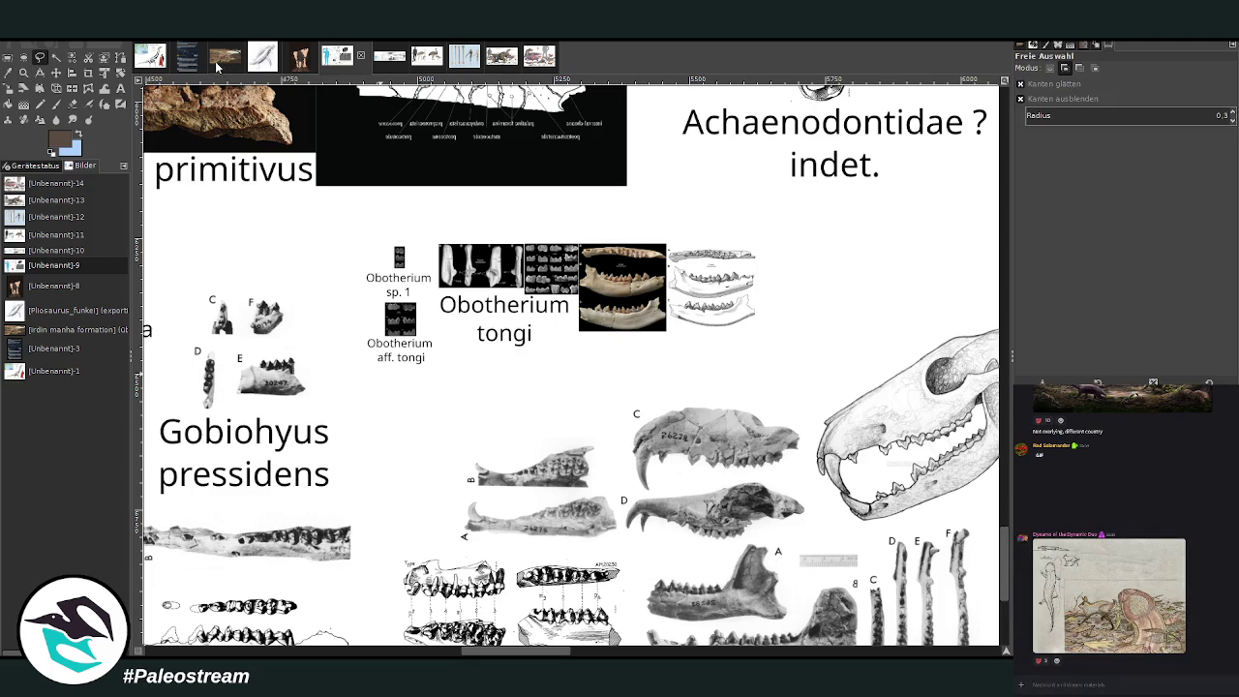
{"action": "left_click", "coordinate": [219, 62]}
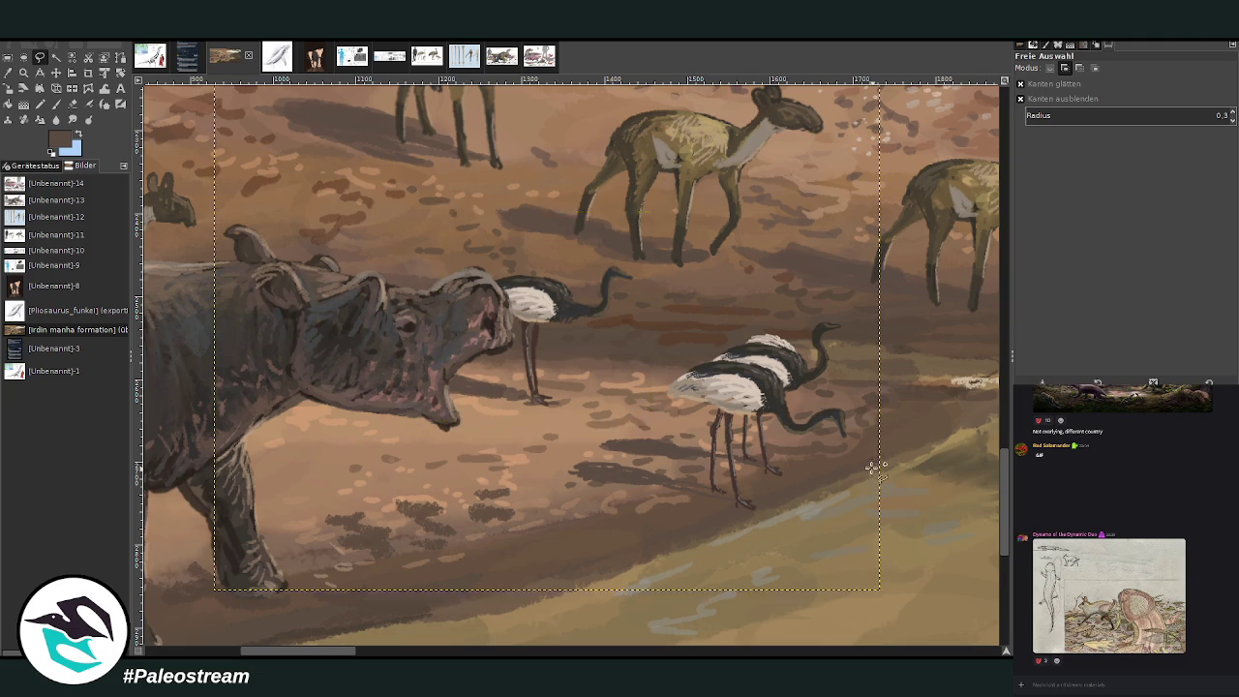
Step: Paste the reference sheet as a layer and crop it to just the skull and jaw images
{"action": "key", "text": "ctrl+v"}
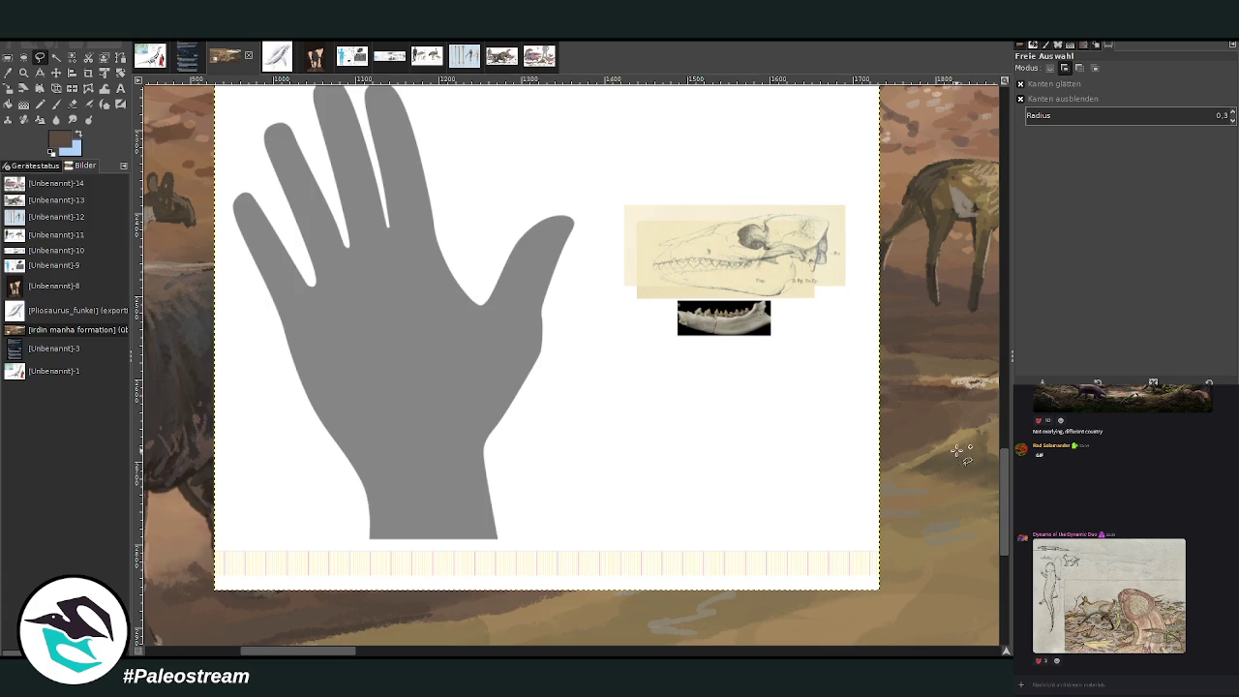
{"action": "left_click_drag", "start_coordinate": [1005, 474], "coordinate": [1008, 467]}
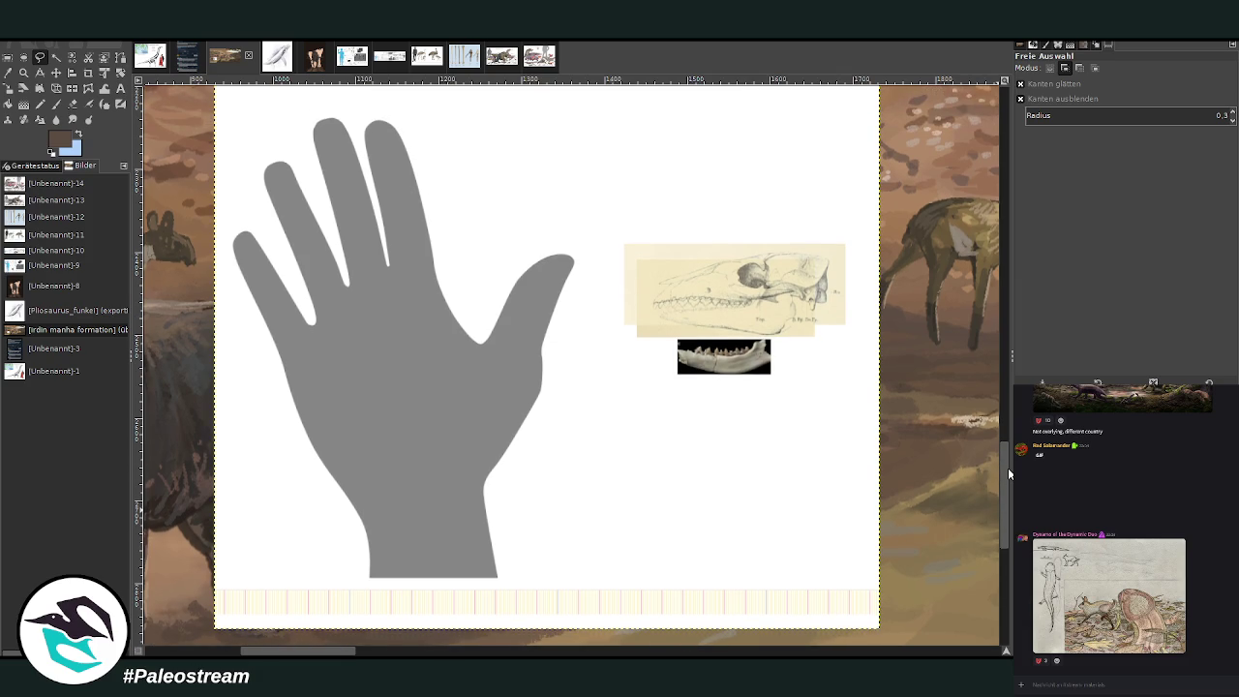
{"action": "key", "text": "shift+c"}
{"action": "left_click_drag", "start_coordinate": [585, 197], "coordinate": [869, 444]}
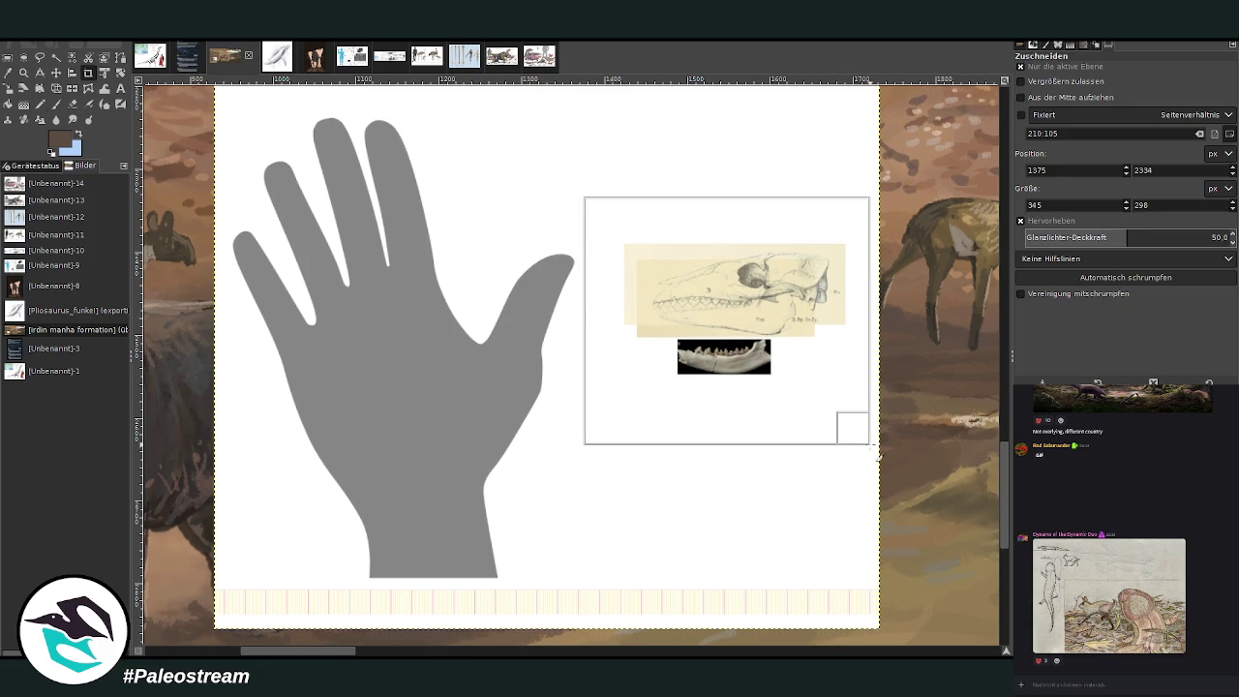
{"action": "key", "text": "Return"}
{"action": "key", "text": "z"}
{"action": "left_click", "coordinate": [394, 249], "text": "ctrl"}
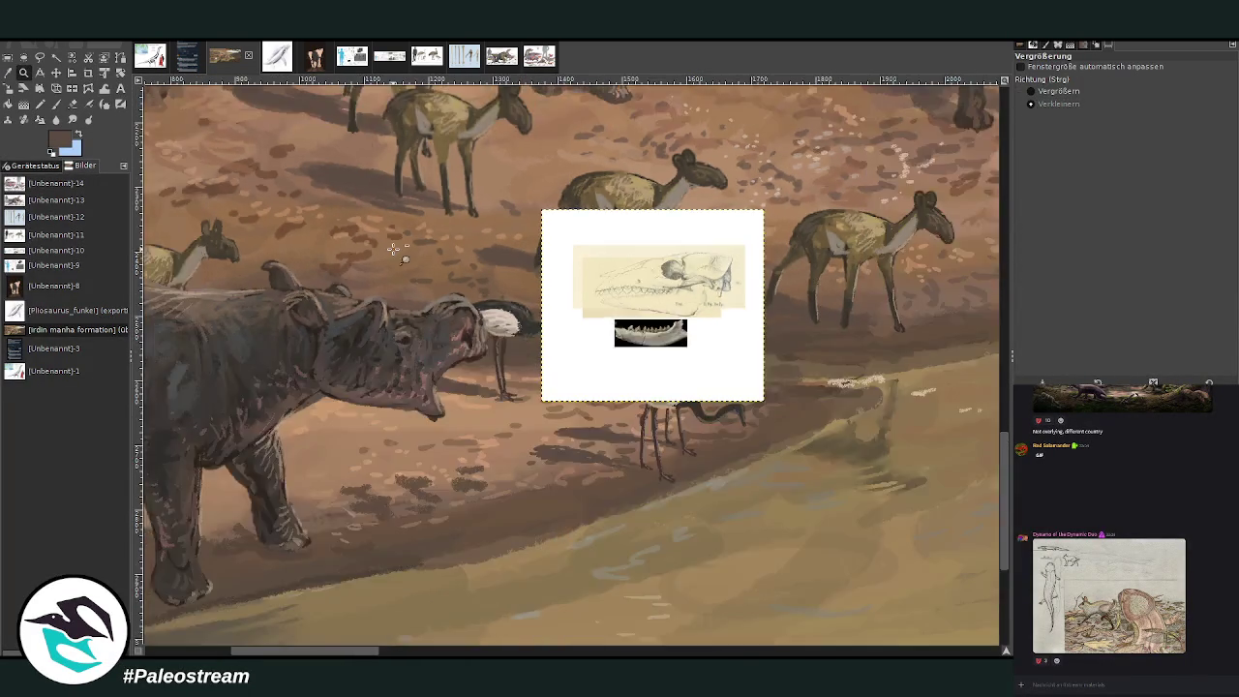
Step: Zoom out and drag the skull reference layer from the left edge to beside the rhinos
{"action": "left_click", "coordinate": [394, 250], "text": "ctrl"}
{"action": "left_click", "coordinate": [394, 250], "text": "ctrl"}
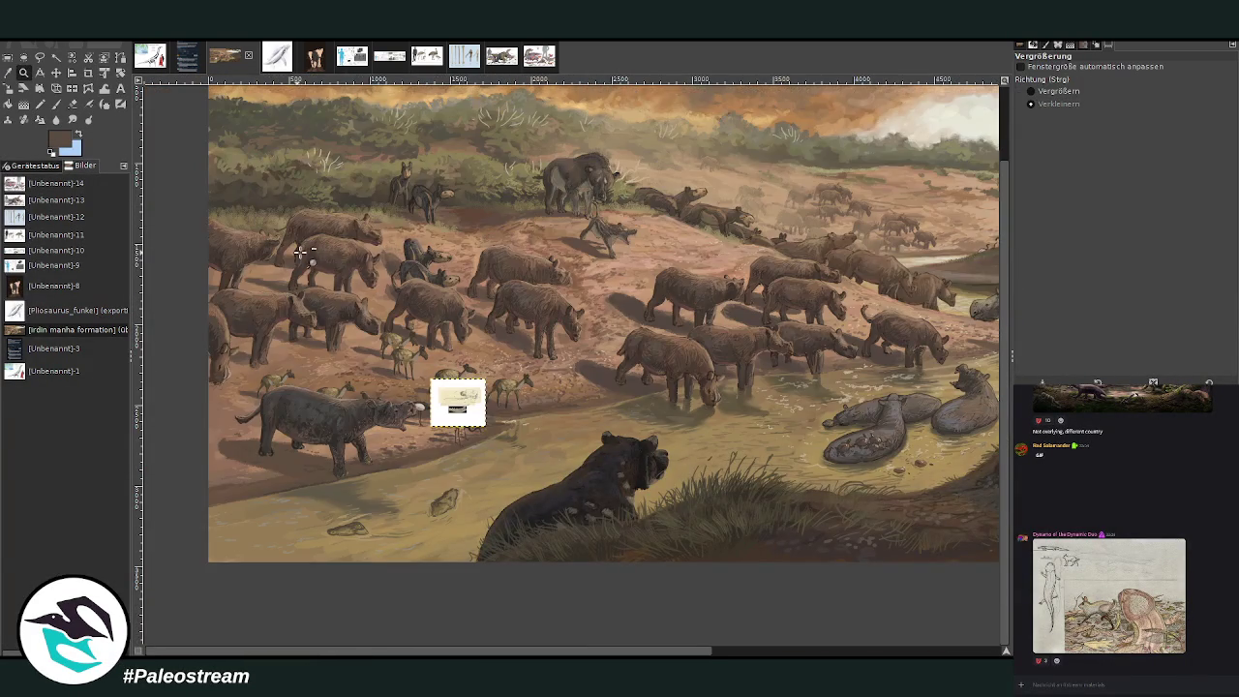
{"action": "left_click", "coordinate": [56, 72]}
{"action": "left_click_drag", "start_coordinate": [469, 370], "coordinate": [651, 337]}
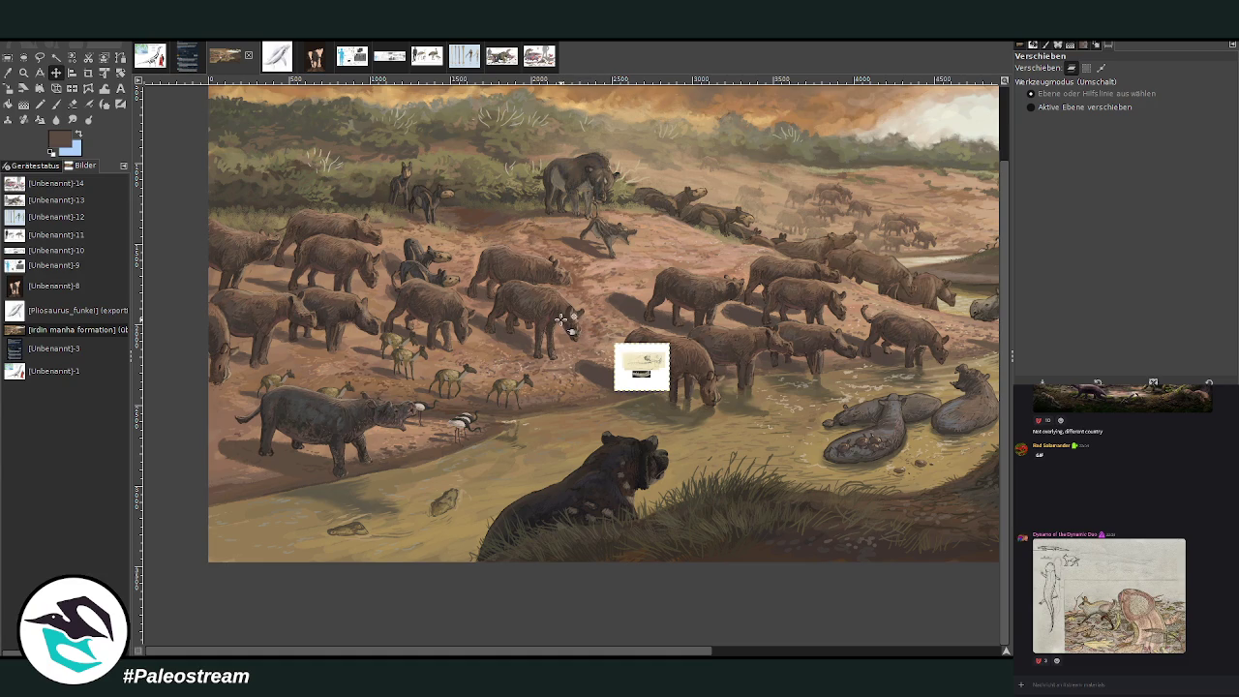
{"action": "key", "text": "z"}
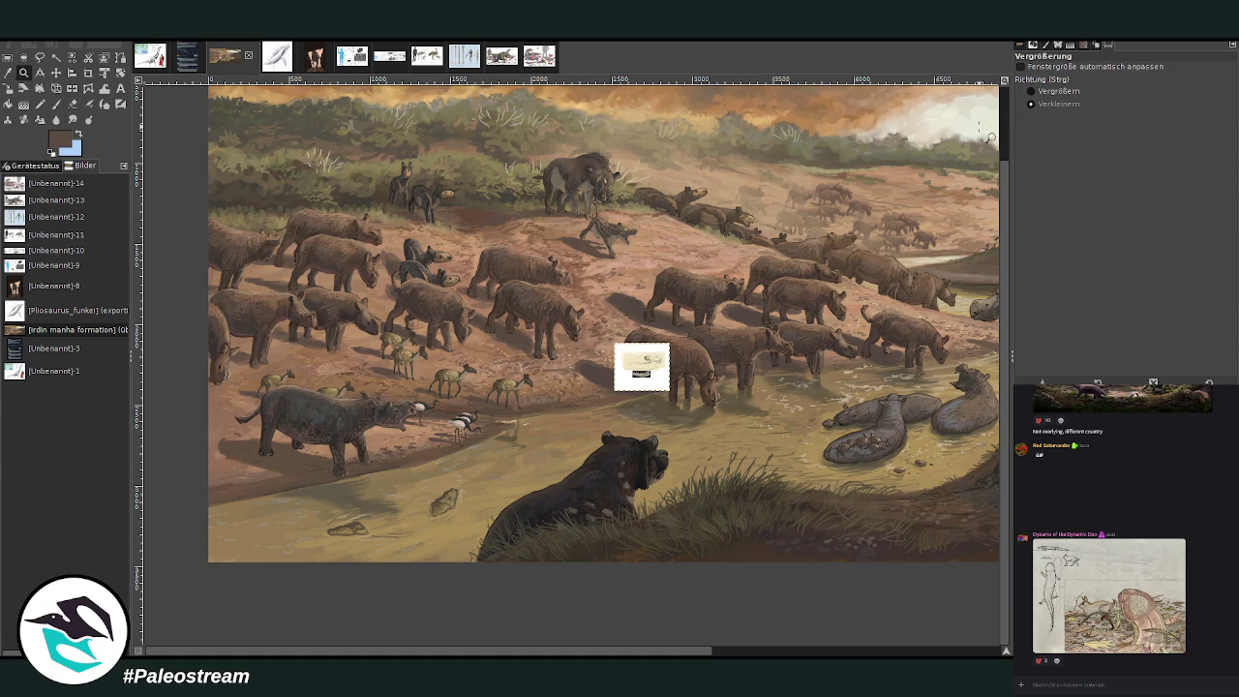
{"action": "left_click", "coordinate": [1055, 91]}
{"action": "left_click_drag", "start_coordinate": [571, 653], "coordinate": [502, 651]}
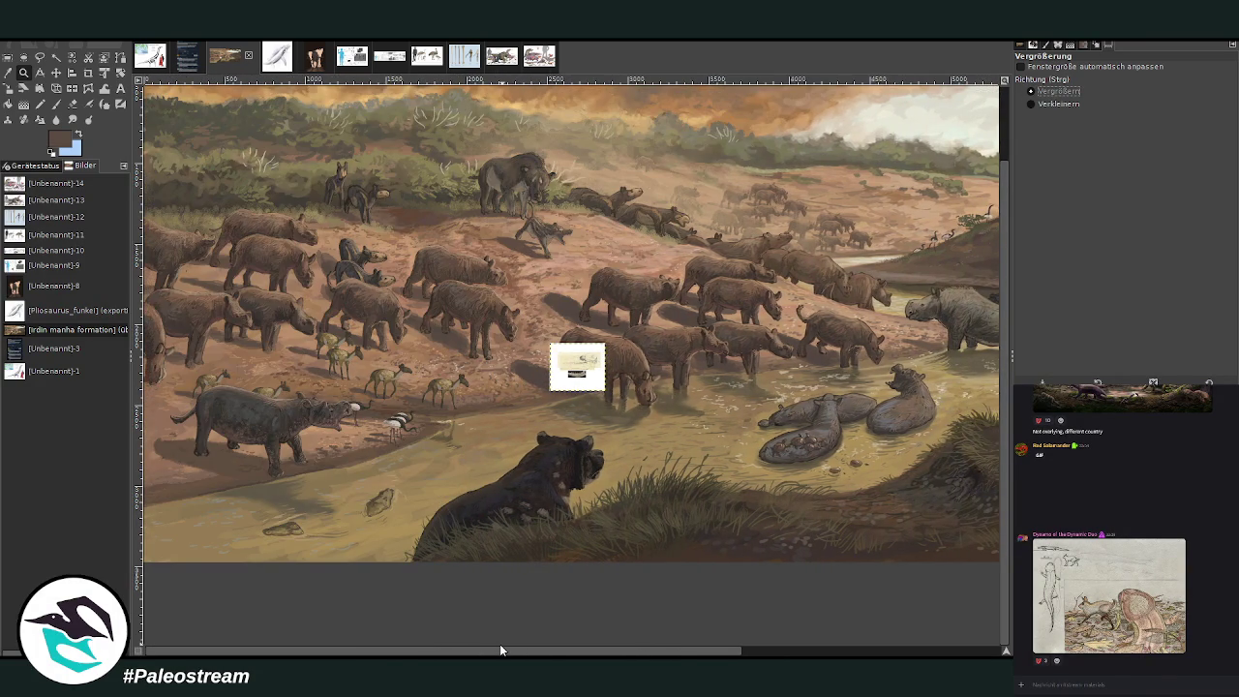
{"action": "left_click_drag", "start_coordinate": [500, 651], "coordinate": [759, 651]}
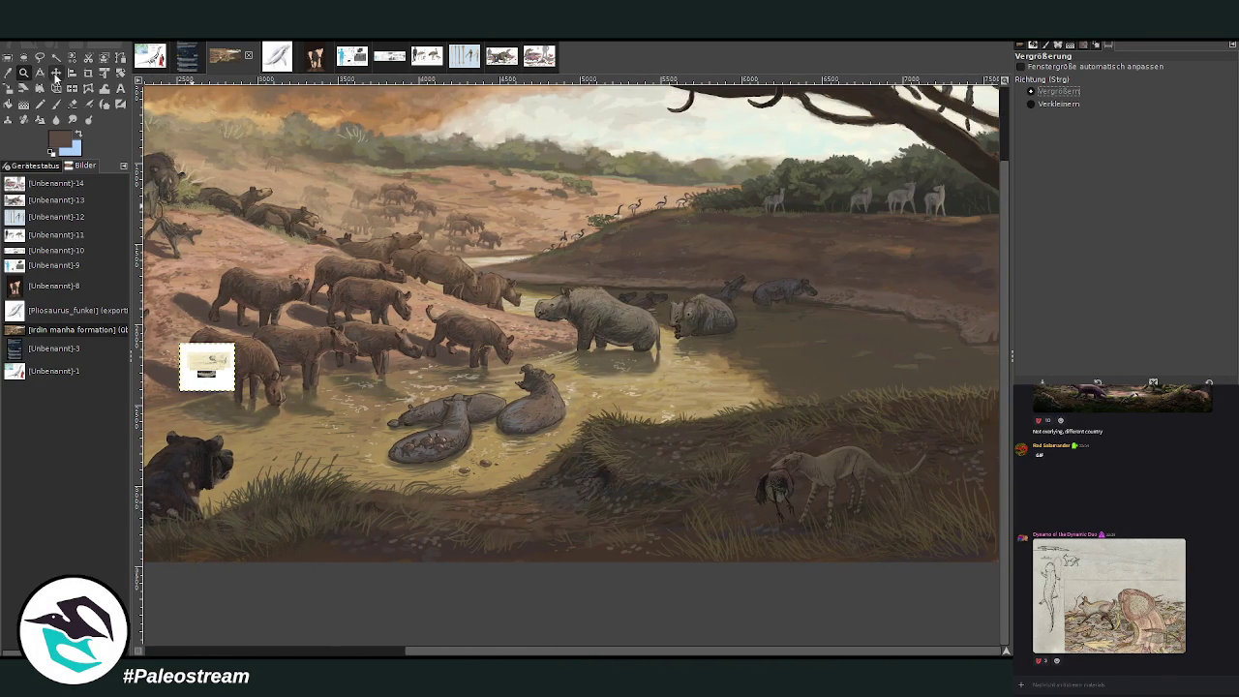
{"action": "left_click", "coordinate": [56, 73]}
{"action": "mouse_move", "coordinate": [228, 380]}
{"action": "left_mouse_down"}
{"action": "mouse_move", "coordinate": [749, 339]}
{"action": "mouse_move", "coordinate": [758, 315]}
{"action": "left_mouse_up"}
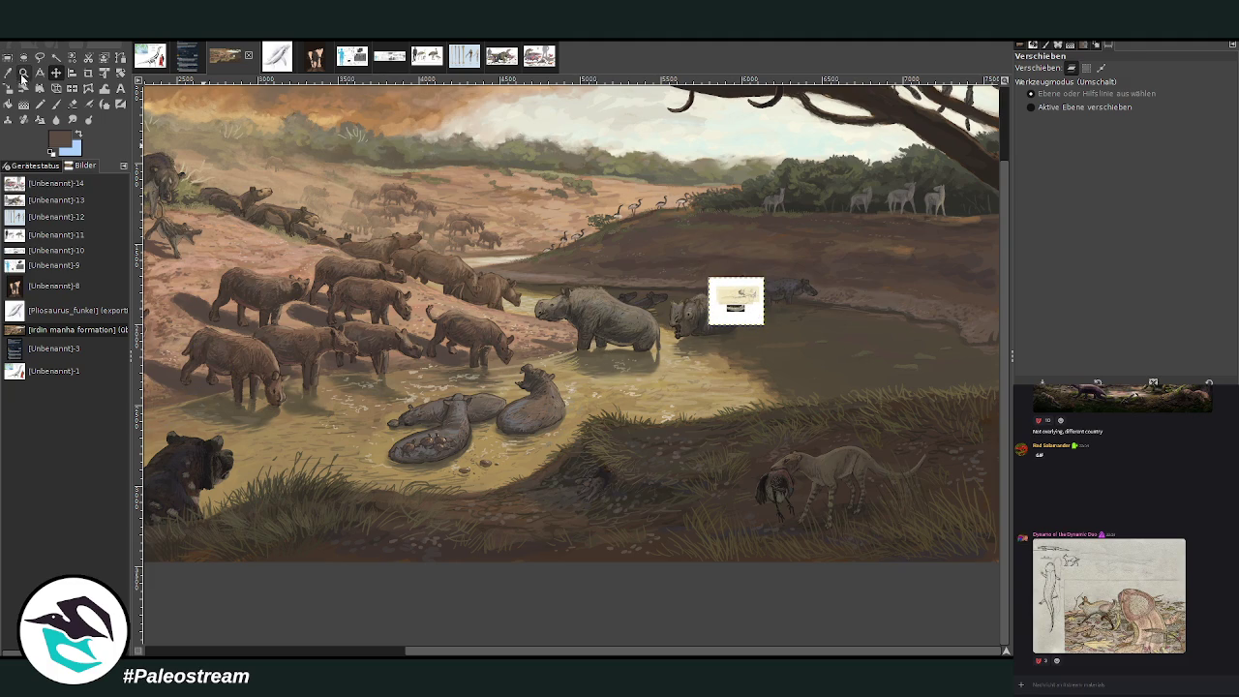
Step: Nudge the reference onto the dark water, then zoom in on the grassy bank below
{"action": "left_click", "coordinate": [23, 74]}
{"action": "left_click_drag", "start_coordinate": [551, 254], "coordinate": [784, 492]}
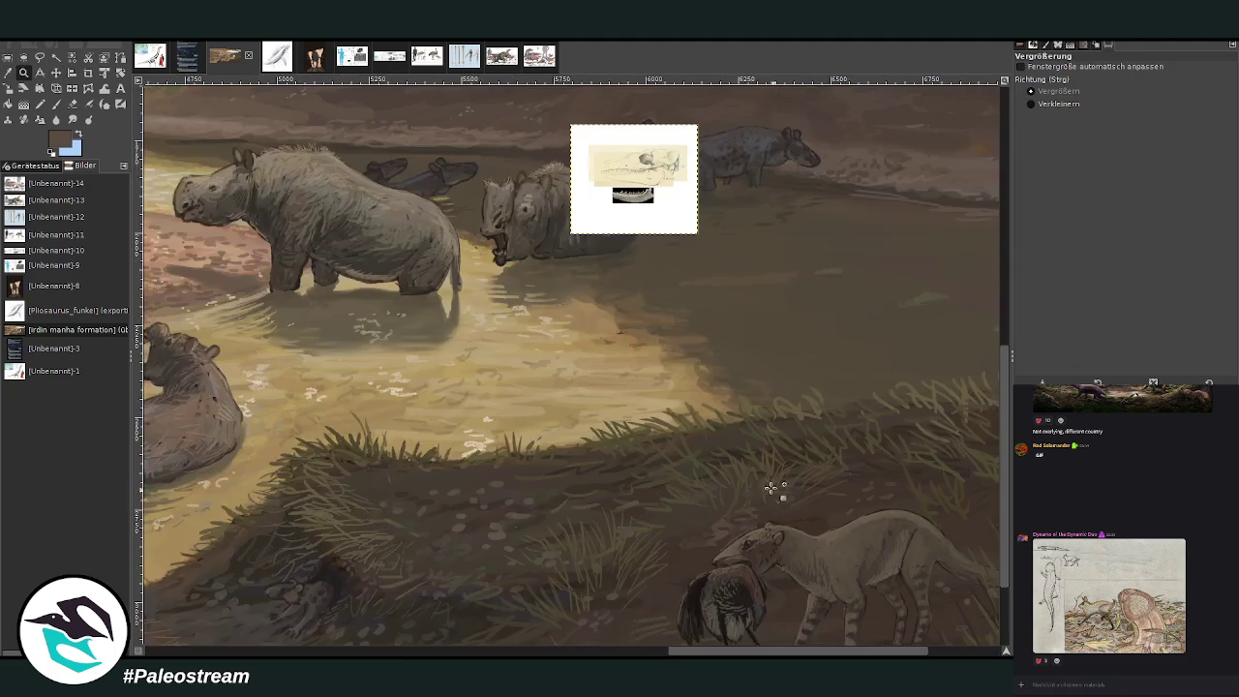
{"action": "left_click", "coordinate": [55, 73]}
{"action": "left_click_drag", "start_coordinate": [649, 203], "coordinate": [771, 336]}
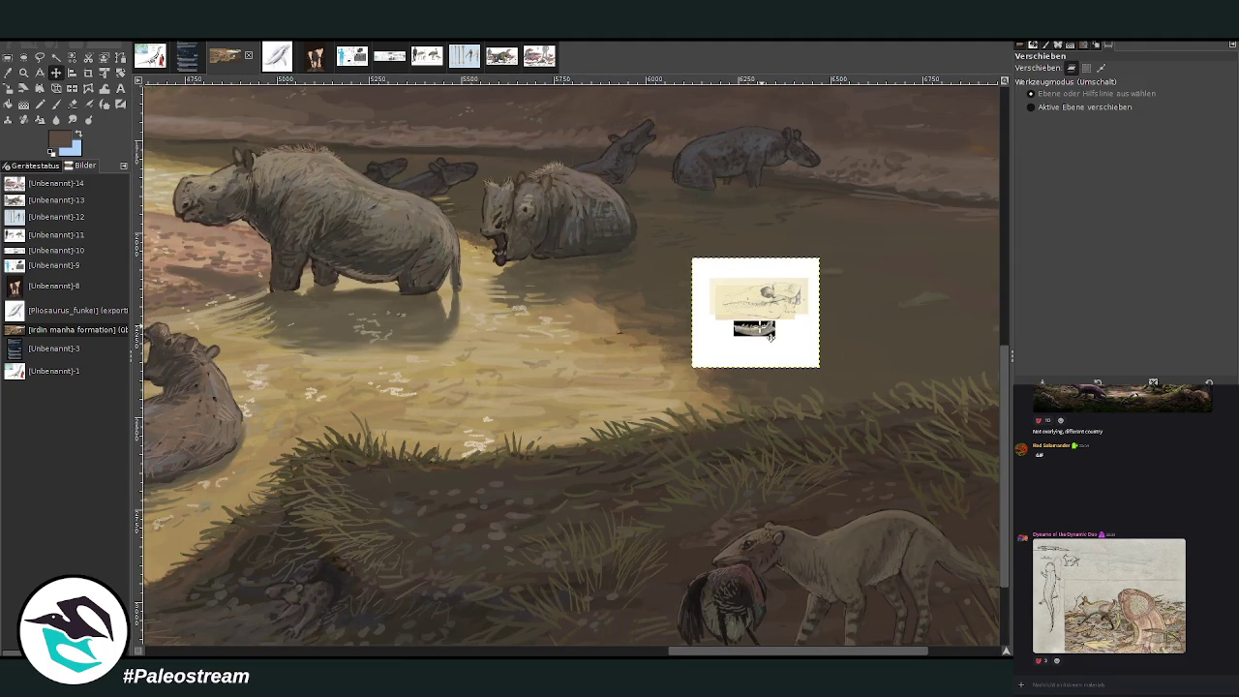
{"action": "left_click", "coordinate": [23, 73]}
{"action": "left_click_drag", "start_coordinate": [403, 223], "coordinate": [840, 562]}
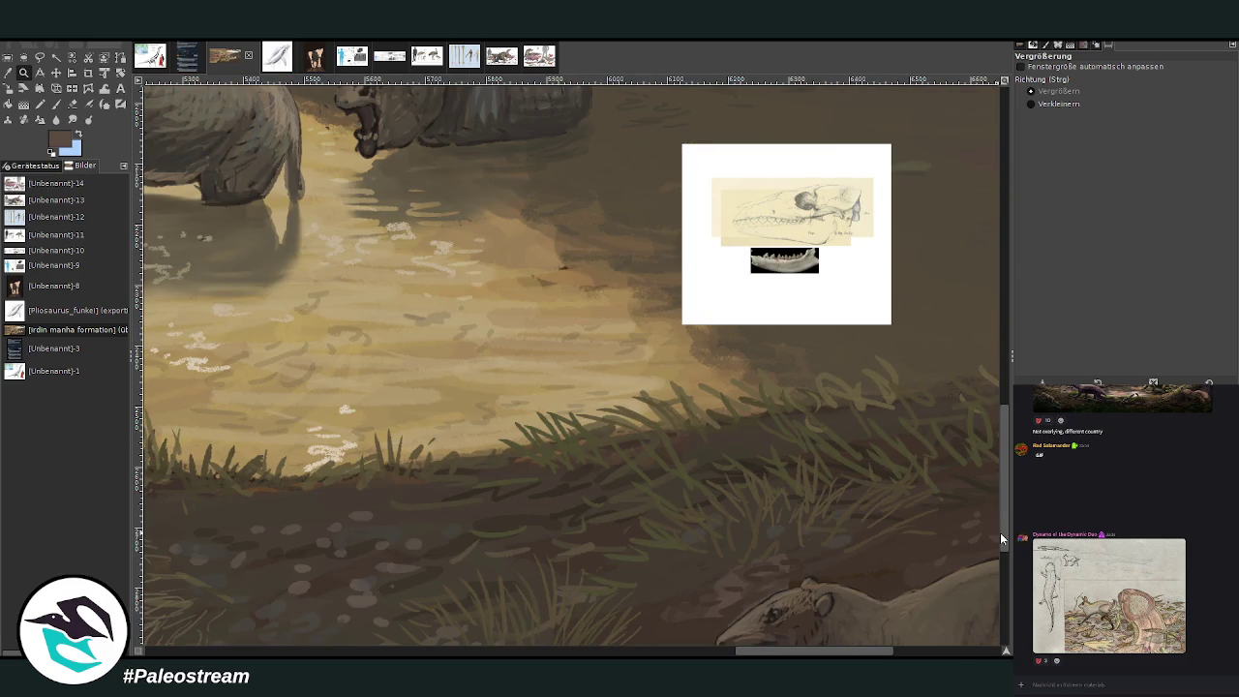
Step: Set the Chalk 03 paintbrush to dark brown at opacity 89.3 and size 29
{"action": "scroll", "coordinate": [1005, 549], "scroll_direction": "down", "scroll_amount": 1}
{"action": "mouse_move", "coordinate": [774, 651]}
{"action": "left_mouse_down"}
{"action": "mouse_move", "coordinate": [717, 655]}
{"action": "mouse_move", "coordinate": [815, 655]}
{"action": "left_mouse_up"}
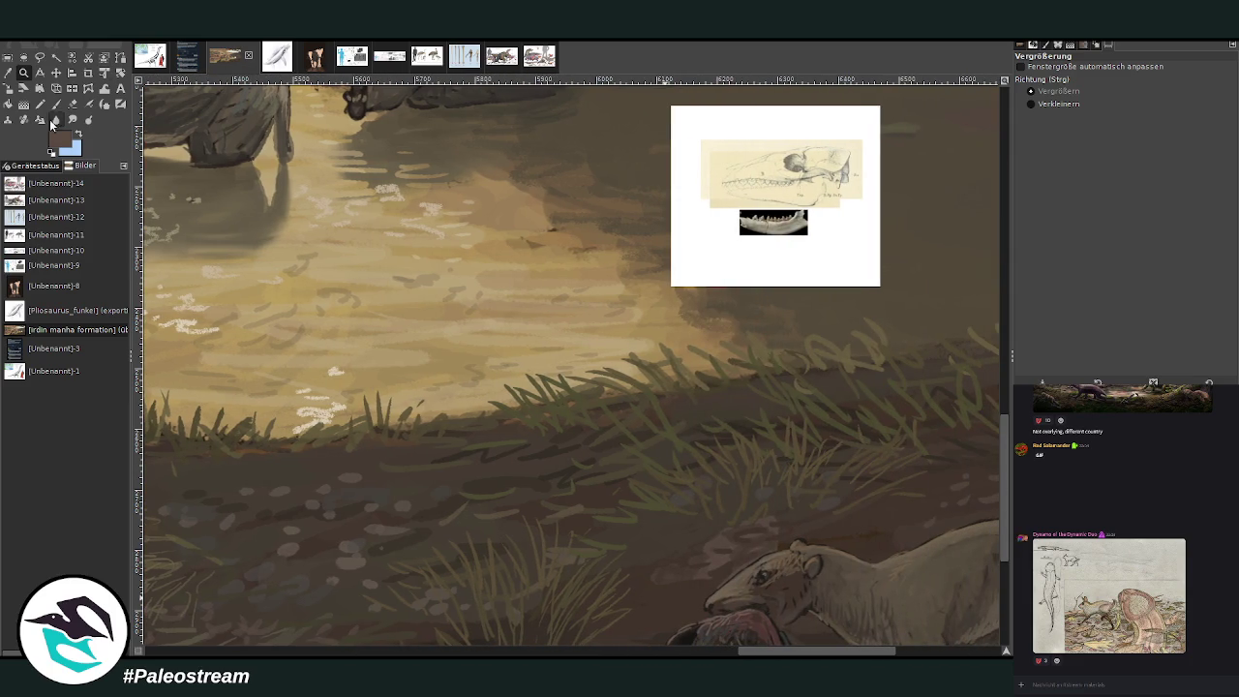
{"action": "left_click", "coordinate": [55, 103]}
{"action": "left_click", "coordinate": [967, 416], "text": "ctrl"}
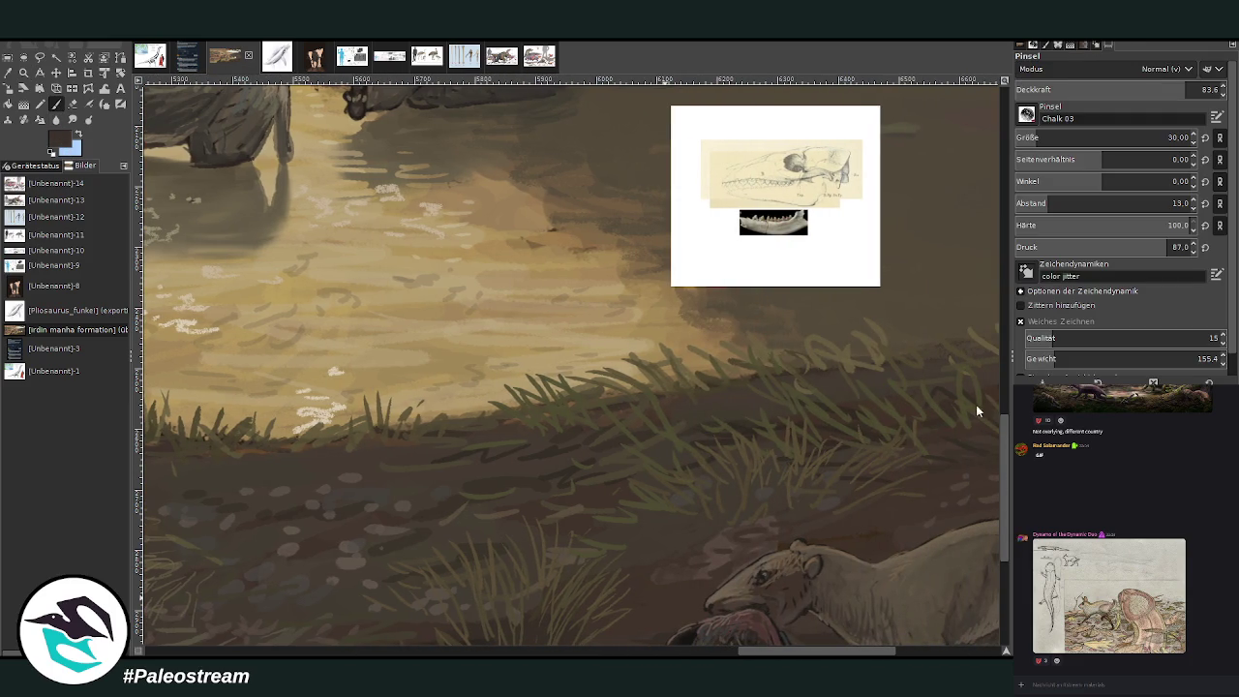
{"action": "left_click", "coordinate": [1172, 90]}
{"action": "scroll", "coordinate": [1037, 137], "scroll_direction": "up", "scroll_amount": 2}
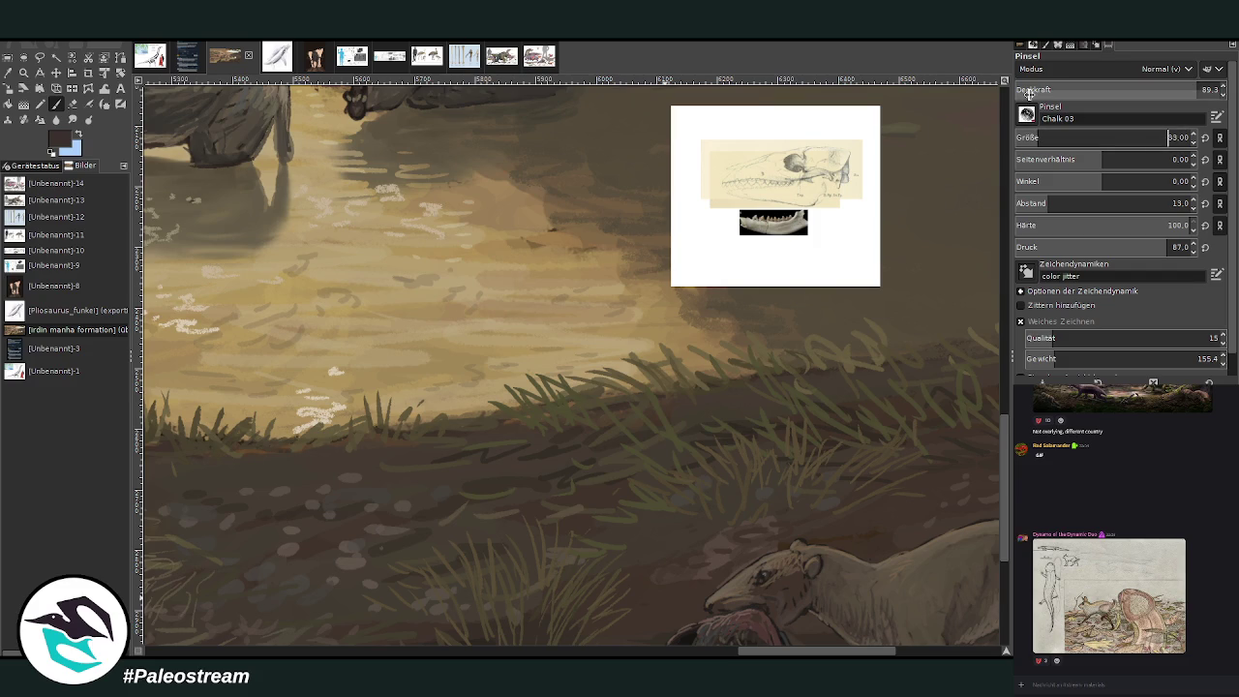
{"action": "key", "text": "z"}
{"action": "key", "text": "p"}
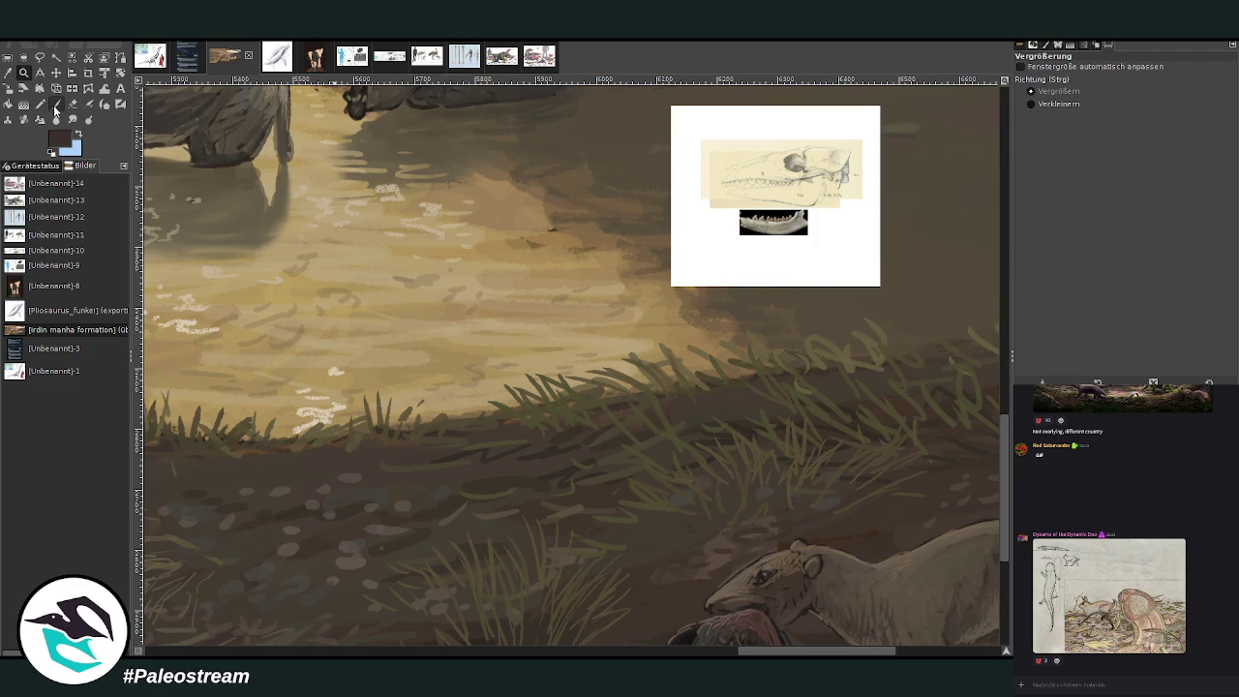
Step: Sketch the first body, neck and head lines of a small animal on the bank
{"action": "scroll", "coordinate": [1034, 137], "scroll_direction": "down", "scroll_amount": 3}
{"action": "scroll", "coordinate": [1008, 459], "scroll_direction": "down", "scroll_amount": 2}
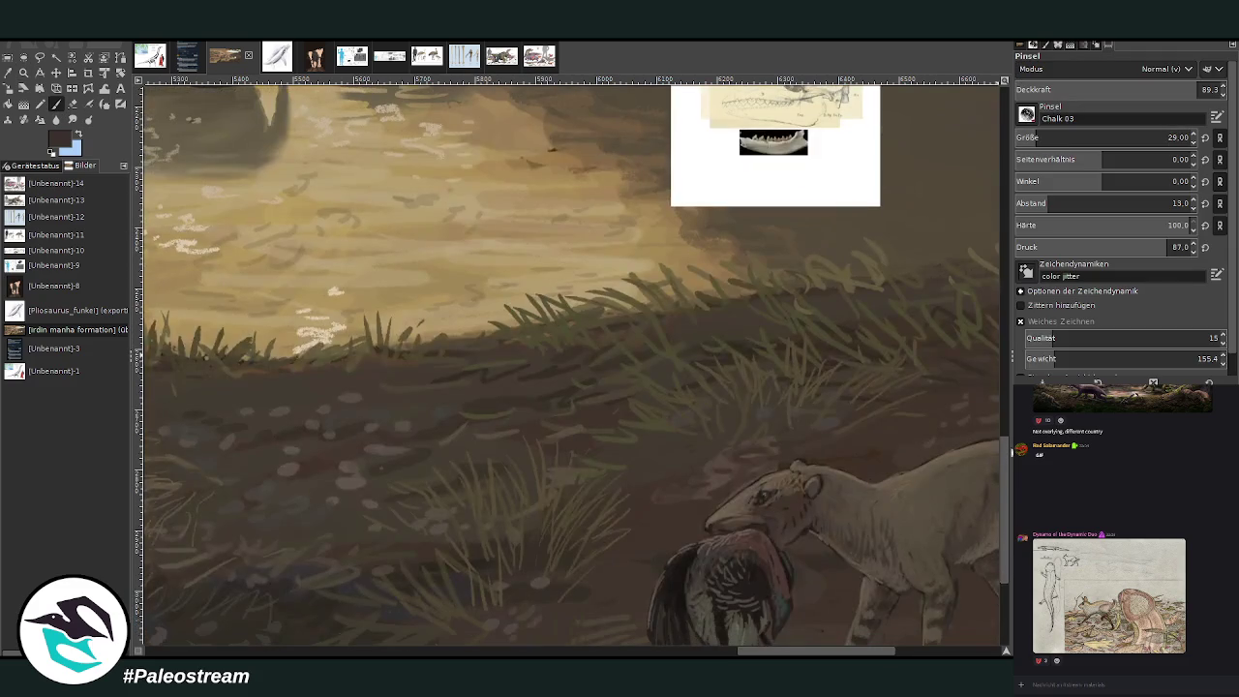
{"action": "mouse_move", "coordinate": [432, 288]}
{"action": "left_mouse_down"}
{"action": "mouse_move", "coordinate": [453, 310]}
{"action": "mouse_move", "coordinate": [469, 286]}
{"action": "mouse_move", "coordinate": [478, 331]}
{"action": "mouse_move", "coordinate": [451, 302]}
{"action": "mouse_move", "coordinate": [459, 334]}
{"action": "left_mouse_up"}
{"action": "mouse_move", "coordinate": [387, 256]}
{"action": "left_mouse_down"}
{"action": "mouse_move", "coordinate": [403, 291]}
{"action": "mouse_move", "coordinate": [437, 290]}
{"action": "mouse_move", "coordinate": [422, 325]}
{"action": "mouse_move", "coordinate": [405, 330]}
{"action": "mouse_move", "coordinate": [457, 316]}
{"action": "mouse_move", "coordinate": [478, 343]}
{"action": "left_mouse_up"}
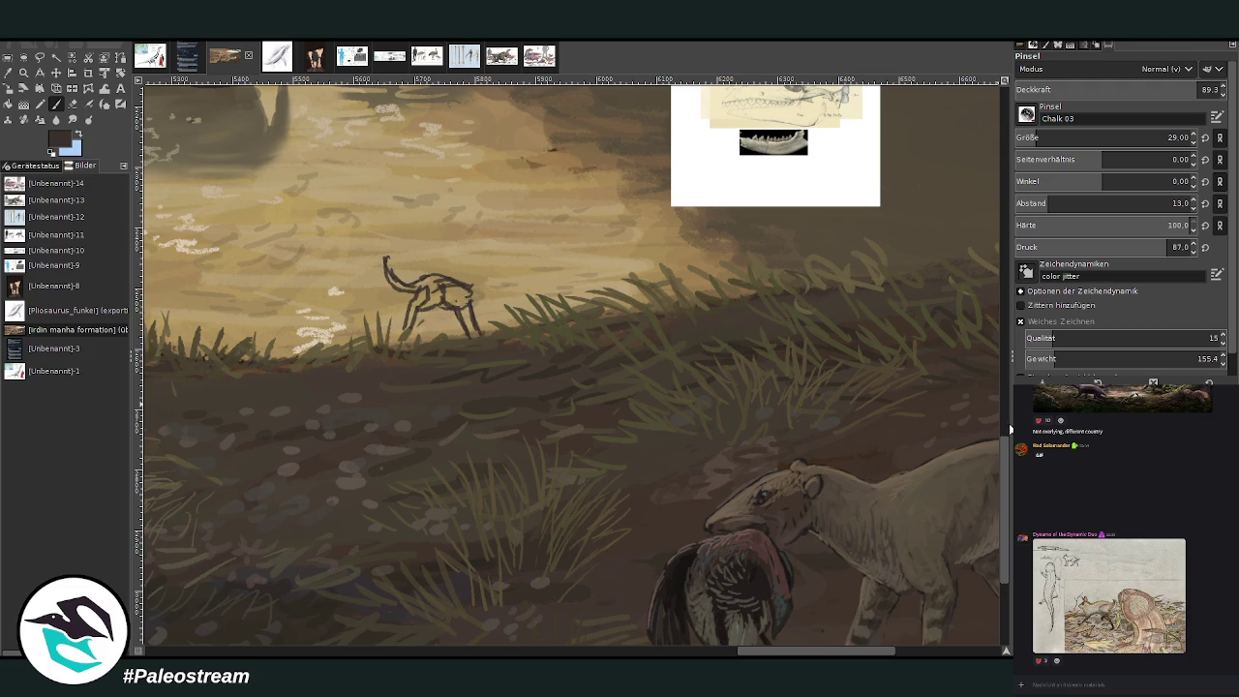
Step: Extend the animal sketch with a curved line, a head with ears and snout, and another leg
{"action": "scroll", "coordinate": [1008, 418], "scroll_direction": "up", "scroll_amount": 5}
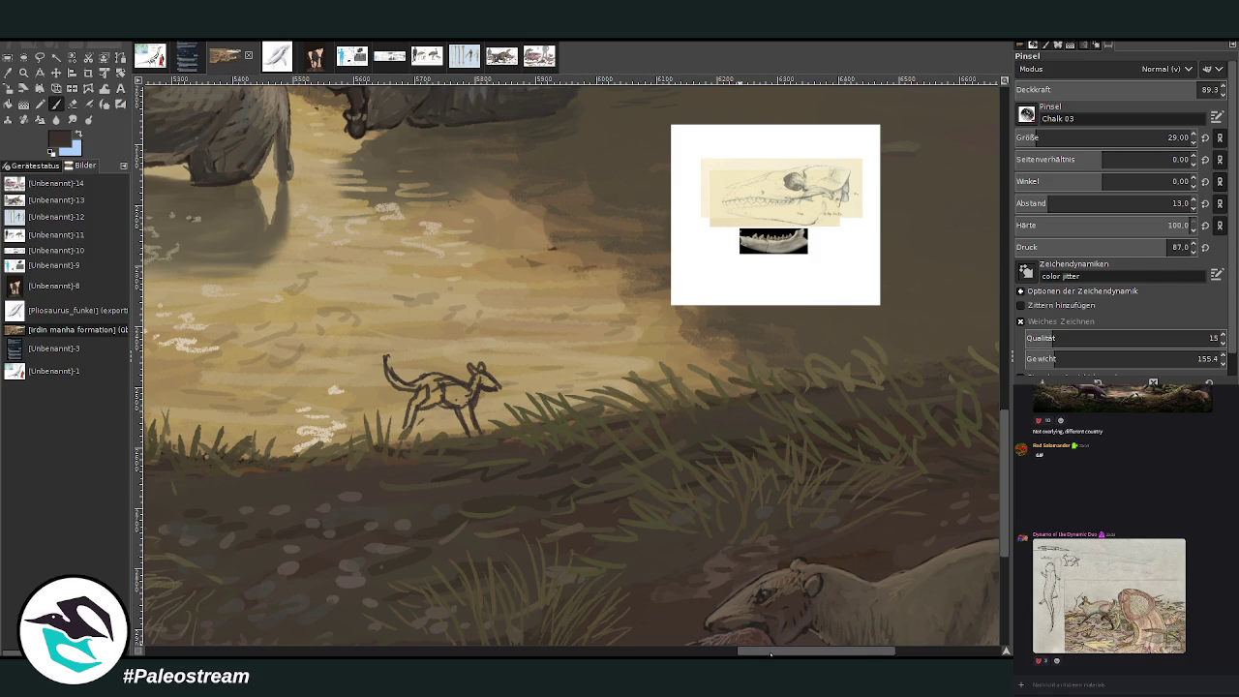
{"action": "left_click_drag", "start_coordinate": [771, 655], "coordinate": [746, 456]}
{"action": "mouse_move", "coordinate": [450, 412]}
{"action": "left_mouse_down"}
{"action": "mouse_move", "coordinate": [428, 457]}
{"action": "mouse_move", "coordinate": [418, 435]}
{"action": "mouse_move", "coordinate": [426, 459]}
{"action": "mouse_move", "coordinate": [445, 460]}
{"action": "mouse_move", "coordinate": [358, 432]}
{"action": "mouse_move", "coordinate": [397, 438]}
{"action": "mouse_move", "coordinate": [418, 415]}
{"action": "mouse_move", "coordinate": [450, 412]}
{"action": "left_mouse_up"}
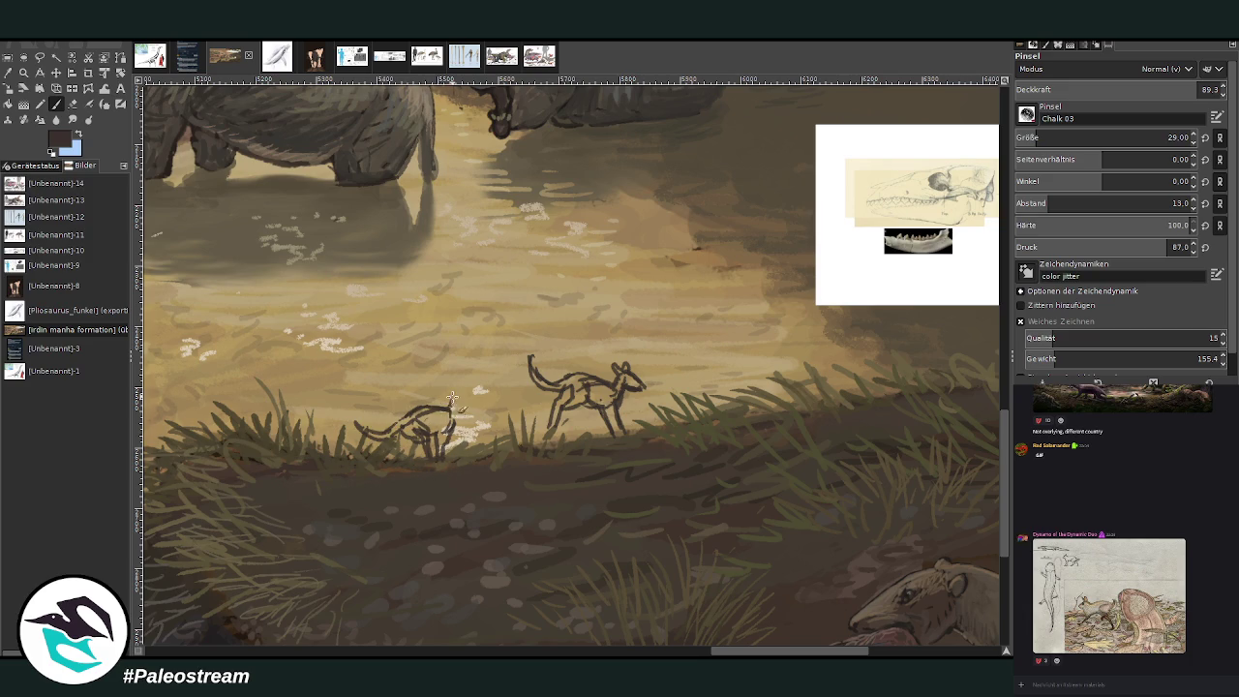
{"action": "mouse_move", "coordinate": [453, 391]}
{"action": "left_mouse_down"}
{"action": "mouse_move", "coordinate": [480, 403]}
{"action": "mouse_move", "coordinate": [453, 397]}
{"action": "mouse_move", "coordinate": [472, 411]}
{"action": "mouse_move", "coordinate": [445, 401]}
{"action": "mouse_move", "coordinate": [471, 388]}
{"action": "left_mouse_up"}
{"action": "mouse_move", "coordinate": [455, 397]}
{"action": "left_mouse_down"}
{"action": "mouse_move", "coordinate": [447, 385]}
{"action": "mouse_move", "coordinate": [474, 395]}
{"action": "mouse_move", "coordinate": [460, 414]}
{"action": "mouse_move", "coordinate": [444, 411]}
{"action": "mouse_move", "coordinate": [469, 428]}
{"action": "mouse_move", "coordinate": [444, 462]}
{"action": "left_mouse_up"}
{"action": "left_click_drag", "start_coordinate": [445, 420], "coordinate": [436, 451]}
Step: Paint both animals' bodies reddish-brown and lighten the second one's belly and legs with grey-brown
{"action": "left_click", "coordinate": [977, 402], "text": "ctrl"}
{"action": "mouse_move", "coordinate": [426, 418]}
{"action": "left_mouse_down"}
{"action": "mouse_move", "coordinate": [358, 442]}
{"action": "mouse_move", "coordinate": [422, 431]}
{"action": "mouse_move", "coordinate": [424, 445]}
{"action": "mouse_move", "coordinate": [404, 426]}
{"action": "mouse_move", "coordinate": [447, 426]}
{"action": "mouse_move", "coordinate": [455, 399]}
{"action": "mouse_move", "coordinate": [389, 436]}
{"action": "left_mouse_up"}
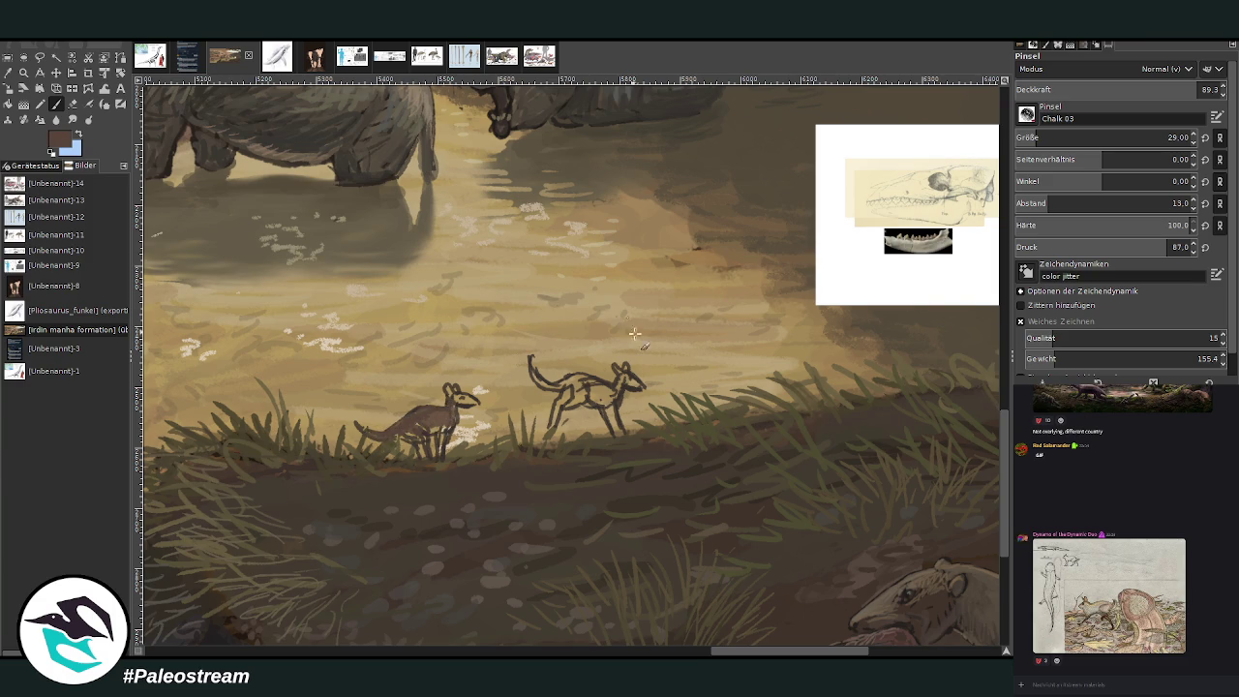
{"action": "mouse_move", "coordinate": [589, 393]}
{"action": "left_mouse_down"}
{"action": "mouse_move", "coordinate": [619, 418]}
{"action": "mouse_move", "coordinate": [575, 376]}
{"action": "mouse_move", "coordinate": [585, 407]}
{"action": "mouse_move", "coordinate": [536, 373]}
{"action": "mouse_move", "coordinate": [585, 388]}
{"action": "mouse_move", "coordinate": [542, 373]}
{"action": "left_mouse_up"}
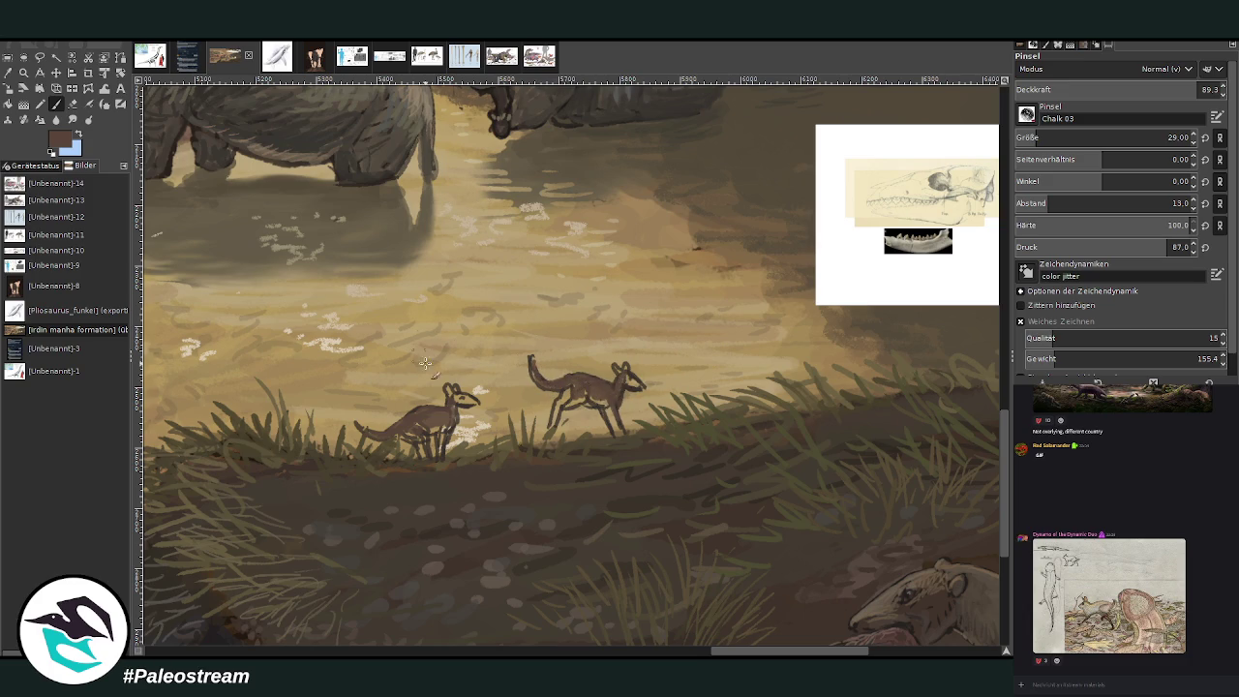
{"action": "left_click", "coordinate": [976, 375], "text": "ctrl"}
{"action": "left_click_drag", "start_coordinate": [595, 387], "coordinate": [625, 433]}
{"action": "left_click_drag", "start_coordinate": [465, 399], "coordinate": [481, 409]}
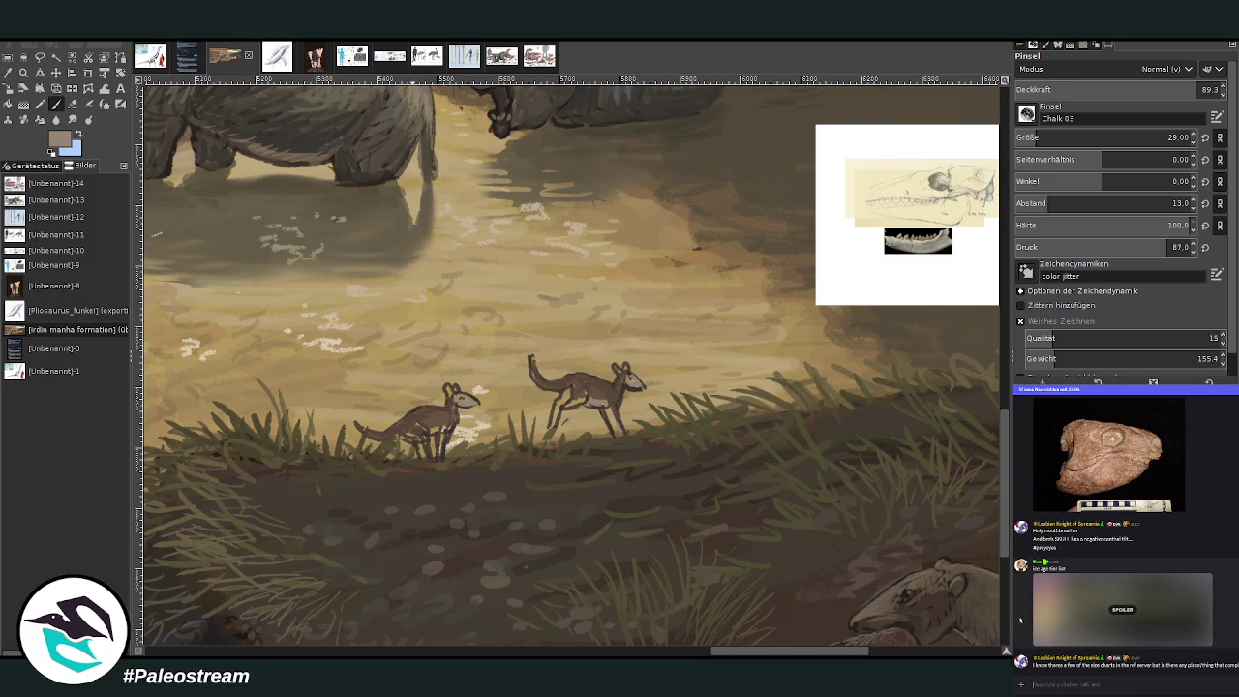
Step: View the reference sketch shared in chat enlarged, then return to the painting window
{"action": "scroll", "coordinate": [1022, 617], "scroll_direction": "down", "scroll_amount": 5}
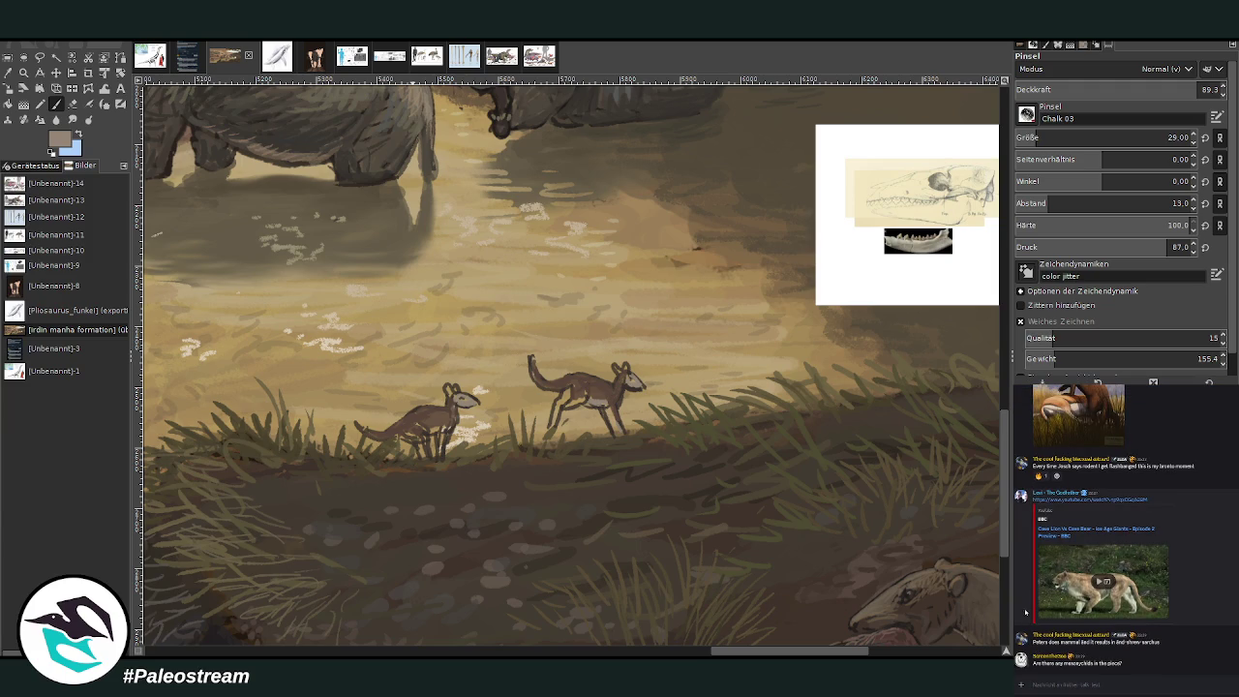
{"action": "scroll", "coordinate": [1025, 613], "scroll_direction": "up", "scroll_amount": 2}
{"action": "scroll", "coordinate": [1025, 609], "scroll_direction": "up", "scroll_amount": 2}
{"action": "scroll", "coordinate": [1026, 596], "scroll_direction": "up", "scroll_amount": 2}
{"action": "scroll", "coordinate": [1027, 583], "scroll_direction": "up", "scroll_amount": 2}
{"action": "scroll", "coordinate": [1026, 577], "scroll_direction": "up", "scroll_amount": 2}
{"action": "scroll", "coordinate": [1024, 567], "scroll_direction": "up", "scroll_amount": 2}
{"action": "scroll", "coordinate": [1023, 558], "scroll_direction": "up", "scroll_amount": 2}
{"action": "scroll", "coordinate": [1019, 547], "scroll_direction": "up", "scroll_amount": 2}
{"action": "scroll", "coordinate": [1019, 542], "scroll_direction": "down", "scroll_amount": 3}
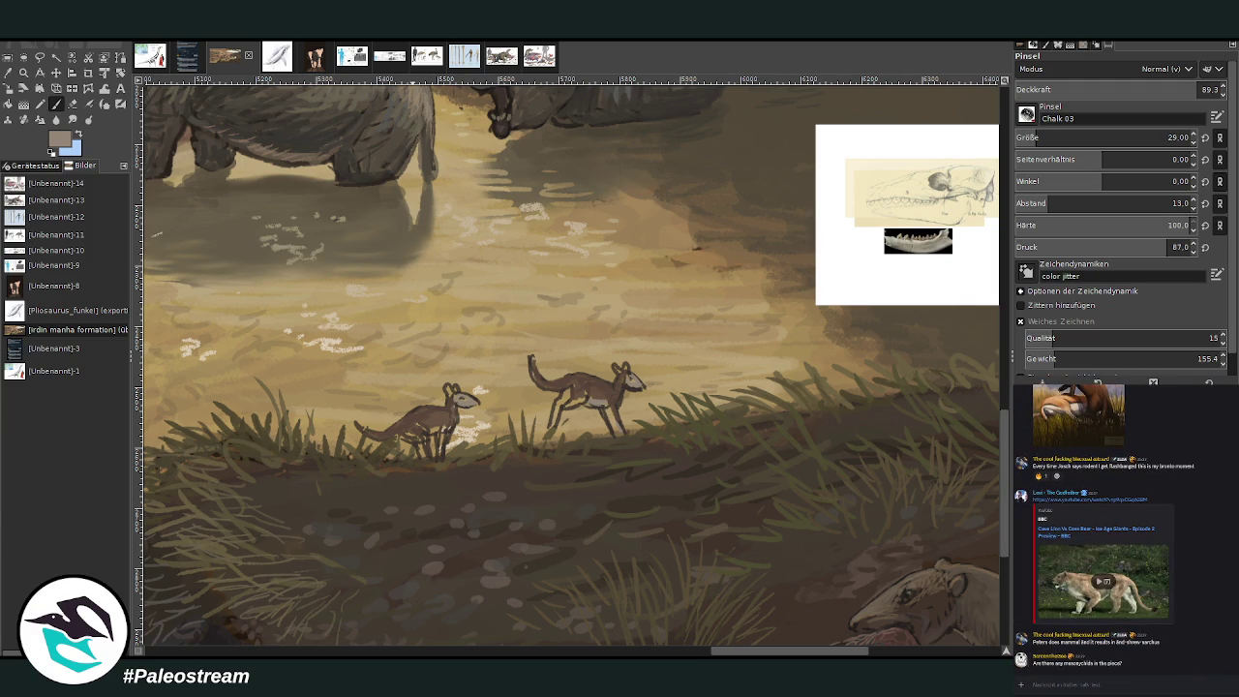
{"action": "scroll", "coordinate": [1022, 567], "scroll_direction": "down", "scroll_amount": 3}
{"action": "left_click", "coordinate": [1041, 616]}
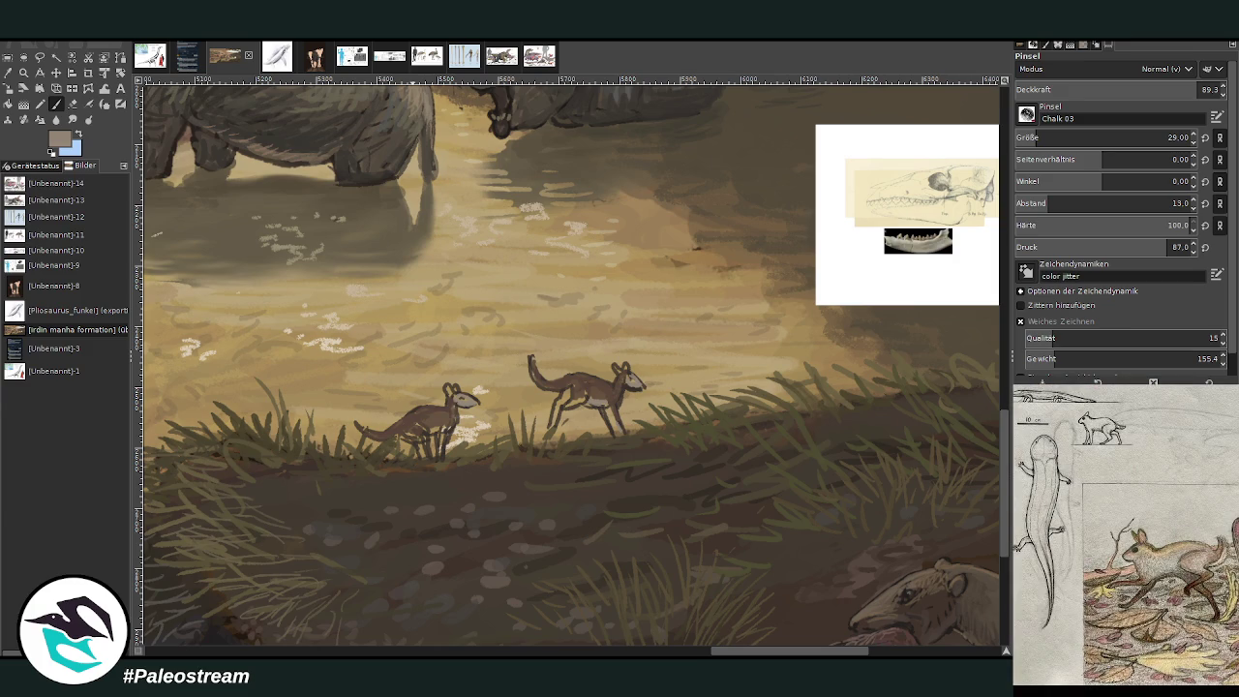
{"action": "key", "text": "Escape"}
{"action": "left_click", "coordinate": [312, 335]}
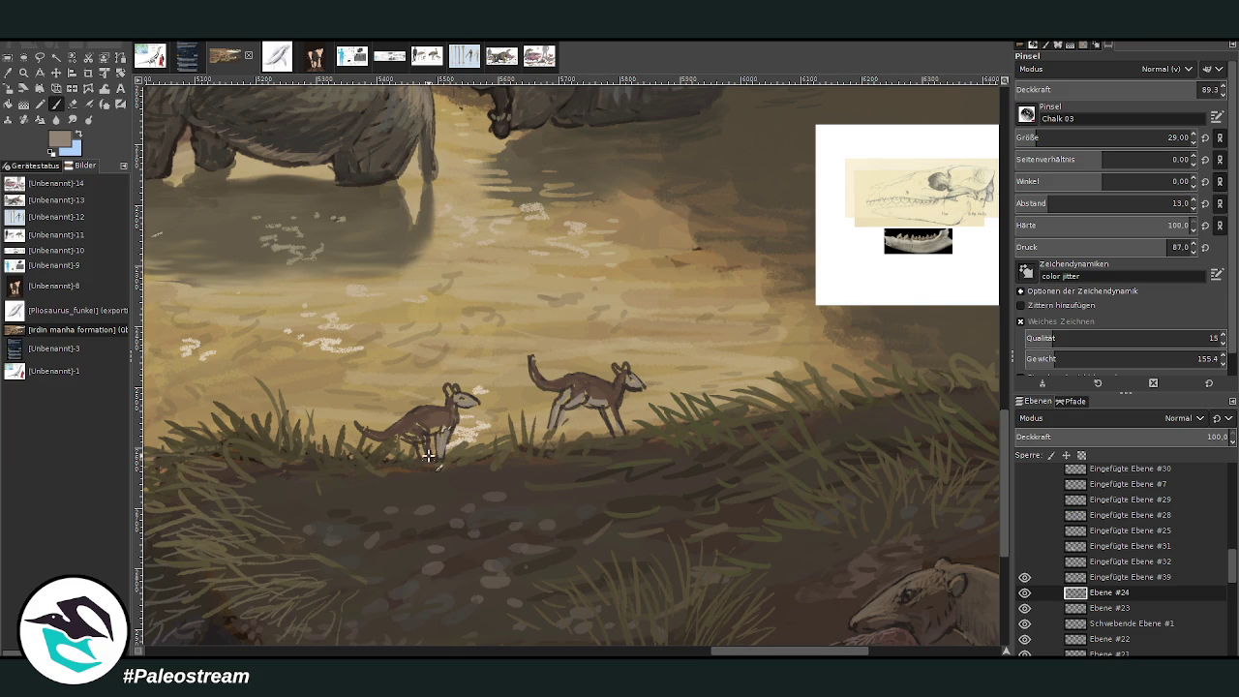
Step: Lighten the small canid's legs, then darken both canids' heads, backs, tails and bodies with sampled dark brown
{"action": "left_click_drag", "start_coordinate": [424, 435], "coordinate": [438, 413]}
{"action": "left_click", "coordinate": [825, 321], "text": "ctrl"}
{"action": "left_click_drag", "start_coordinate": [450, 392], "coordinate": [455, 388]}
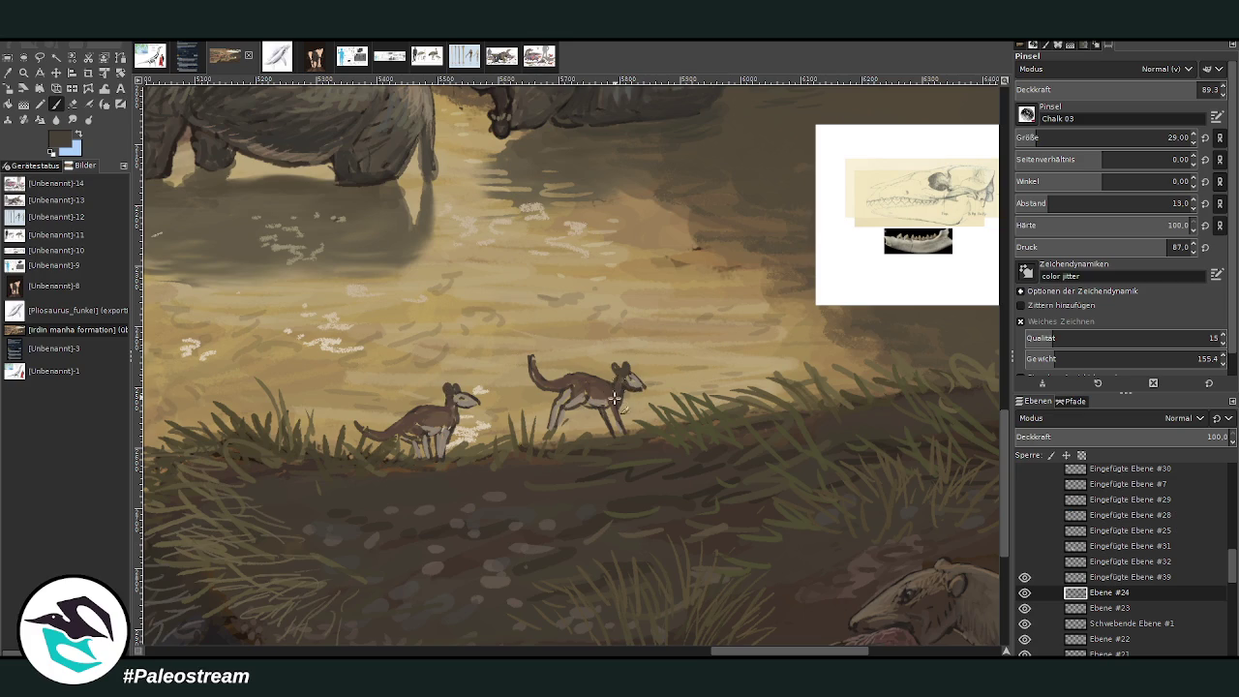
{"action": "mouse_move", "coordinate": [585, 387]}
{"action": "left_mouse_down"}
{"action": "mouse_move", "coordinate": [547, 383]}
{"action": "mouse_move", "coordinate": [530, 362]}
{"action": "left_mouse_up"}
{"action": "left_click_drag", "start_coordinate": [385, 438], "coordinate": [354, 426]}
{"action": "mouse_move", "coordinate": [538, 377]}
{"action": "left_mouse_down"}
{"action": "mouse_move", "coordinate": [530, 356]}
{"action": "mouse_move", "coordinate": [554, 362]}
{"action": "mouse_move", "coordinate": [560, 438]}
{"action": "mouse_move", "coordinate": [625, 441]}
{"action": "left_mouse_up"}
{"action": "left_click_drag", "start_coordinate": [438, 450], "coordinate": [423, 418]}
Step: With a lighter brown, touch up the small canid's chest and smooth the running canid's back and torso
{"action": "left_click", "coordinate": [976, 406], "text": "ctrl"}
{"action": "left_click_drag", "start_coordinate": [451, 412], "coordinate": [461, 434]}
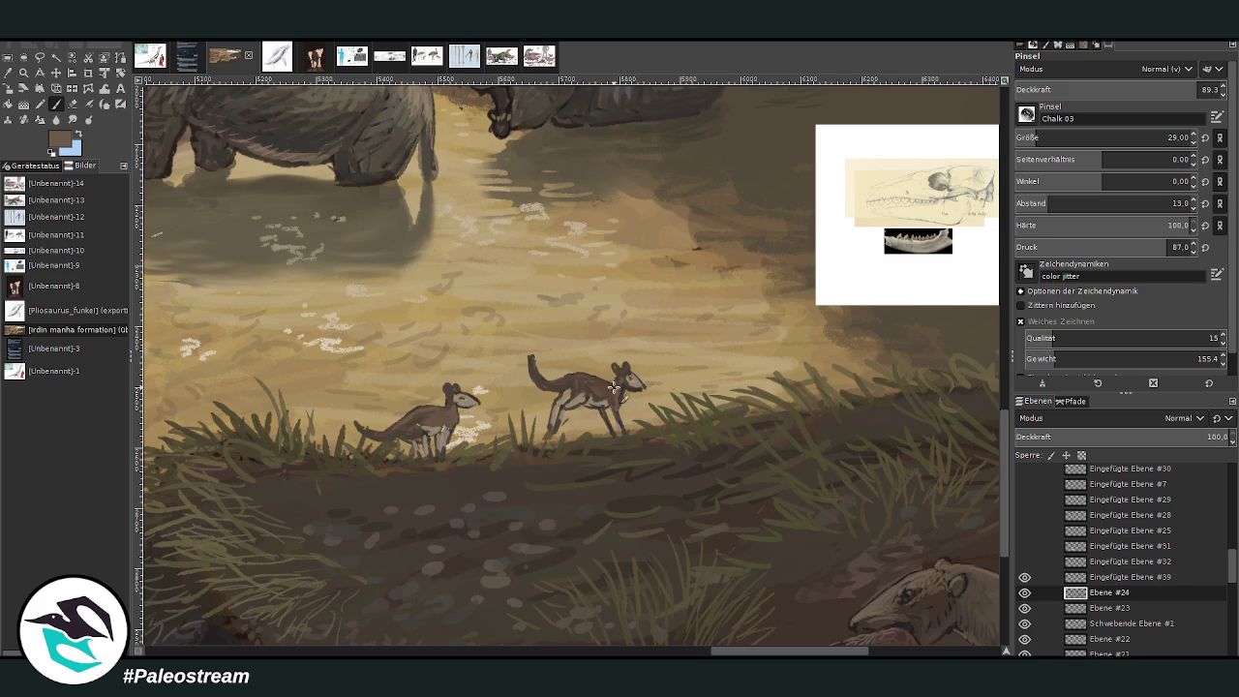
{"action": "left_click_drag", "start_coordinate": [608, 385], "coordinate": [567, 378]}
{"action": "left_click_drag", "start_coordinate": [587, 378], "coordinate": [529, 358]}
Step: Sample a dark brown, set the brush to size 40 and opacity 65.6, and dab texture above the running canid
{"action": "key", "text": "o"}
{"action": "left_click", "coordinate": [819, 546]}
{"action": "key", "text": "p"}
{"action": "left_click_drag", "start_coordinate": [1094, 137], "coordinate": [1123, 138]}
{"action": "left_click_drag", "start_coordinate": [1199, 89], "coordinate": [1149, 89]}
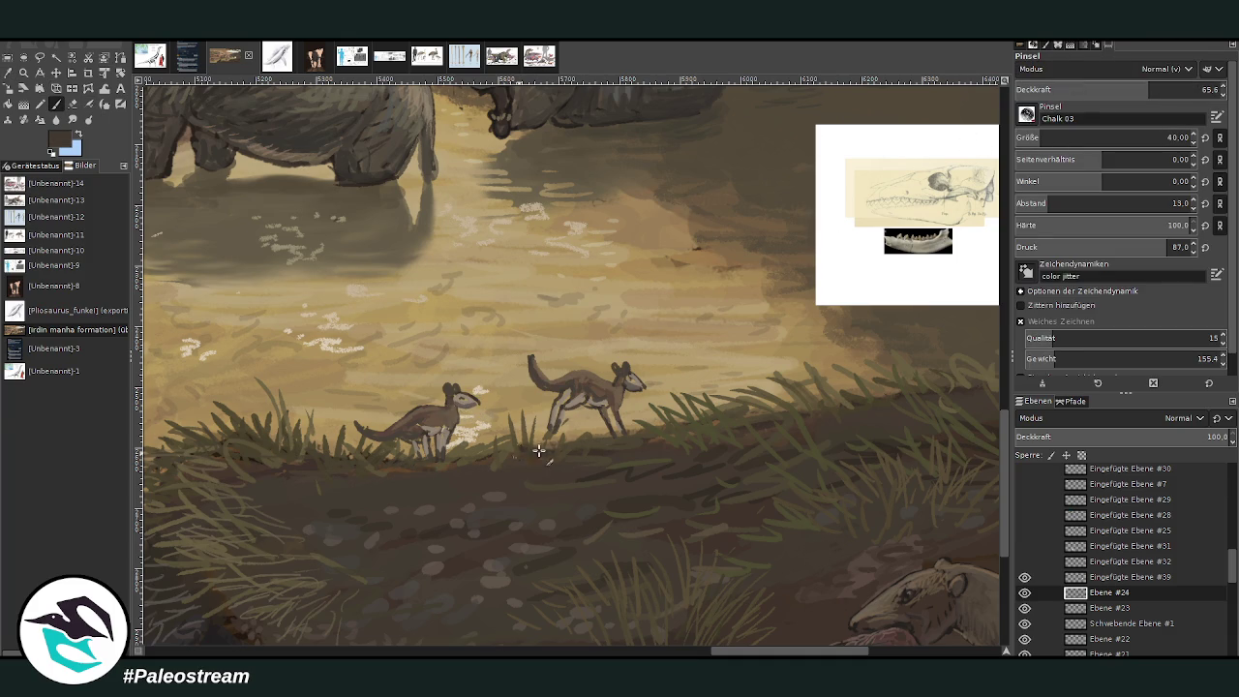
{"action": "left_click", "coordinate": [582, 351]}
Step: At brush size 15 and opacity about 80, paint dark grass blades right of the right canid
{"action": "left_click_drag", "start_coordinate": [1123, 137], "coordinate": [1055, 137]}
{"action": "left_click_drag", "start_coordinate": [1148, 89], "coordinate": [1179, 89]}
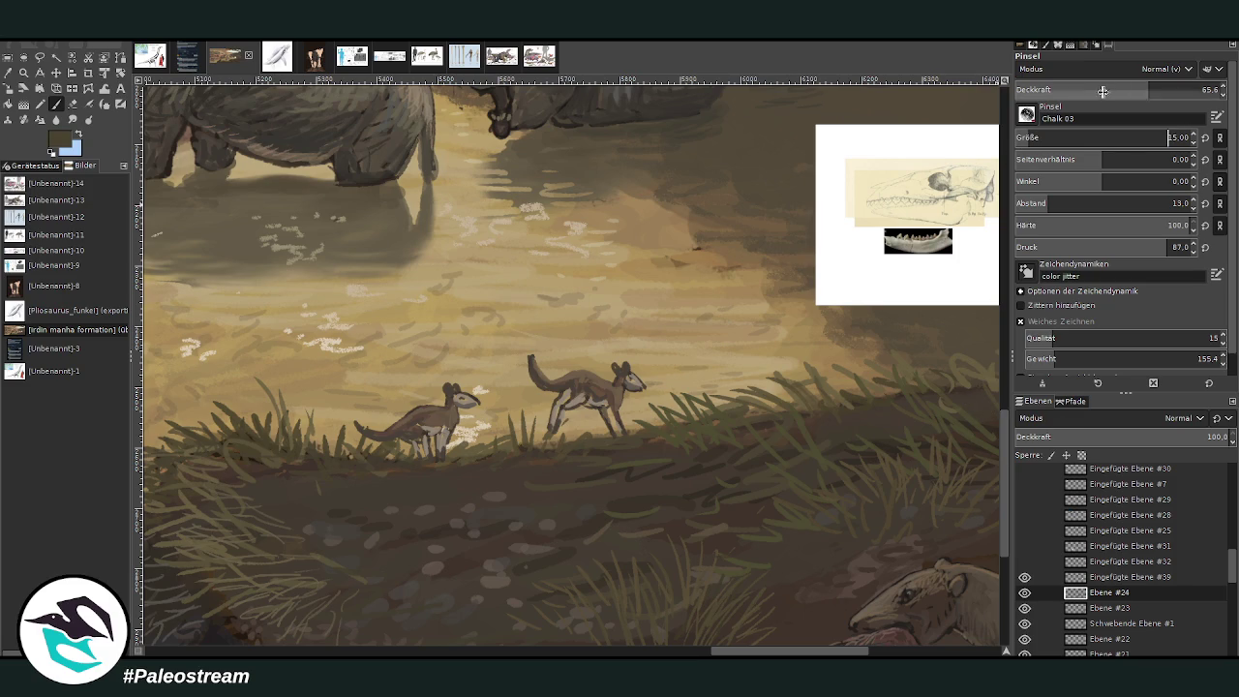
{"action": "mouse_move", "coordinate": [624, 422]}
{"action": "left_mouse_down"}
{"action": "mouse_move", "coordinate": [644, 408]}
{"action": "mouse_move", "coordinate": [569, 438]}
{"action": "left_mouse_up"}
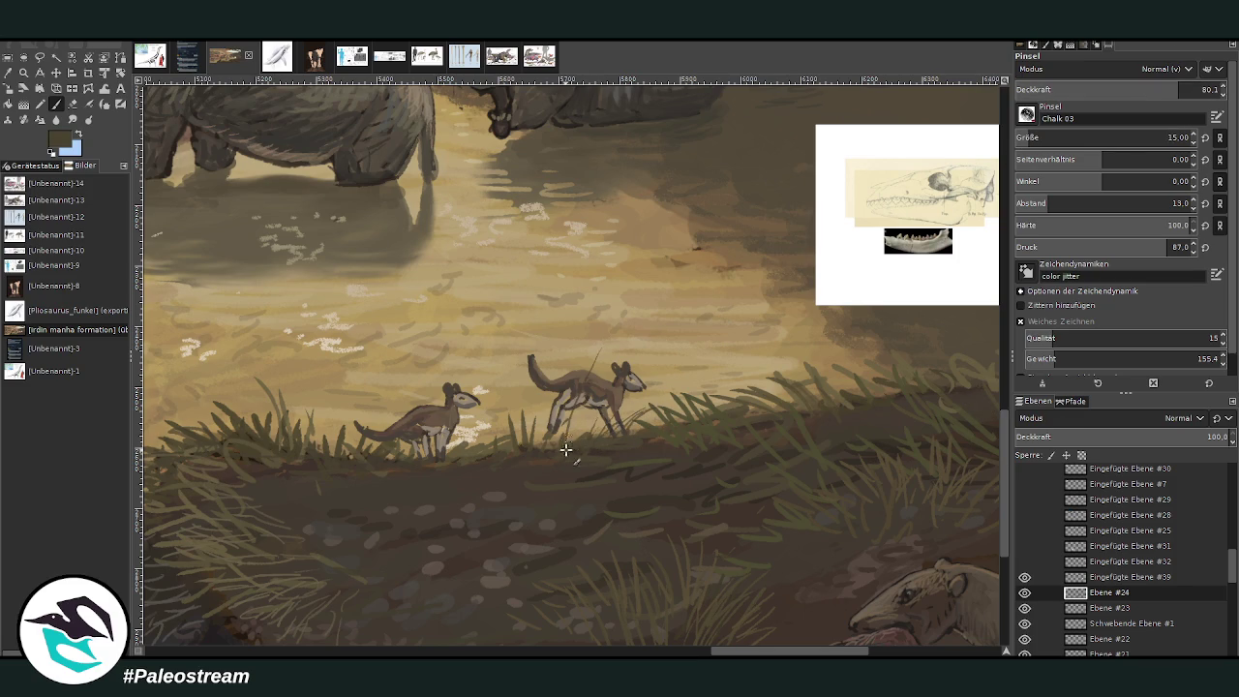
{"action": "left_click_drag", "start_coordinate": [654, 415], "coordinate": [712, 368]}
{"action": "mouse_move", "coordinate": [609, 343]}
{"action": "left_mouse_down"}
{"action": "mouse_move", "coordinate": [568, 444]}
{"action": "mouse_move", "coordinate": [509, 411]}
{"action": "left_mouse_up"}
{"action": "left_click_drag", "start_coordinate": [712, 407], "coordinate": [730, 360]}
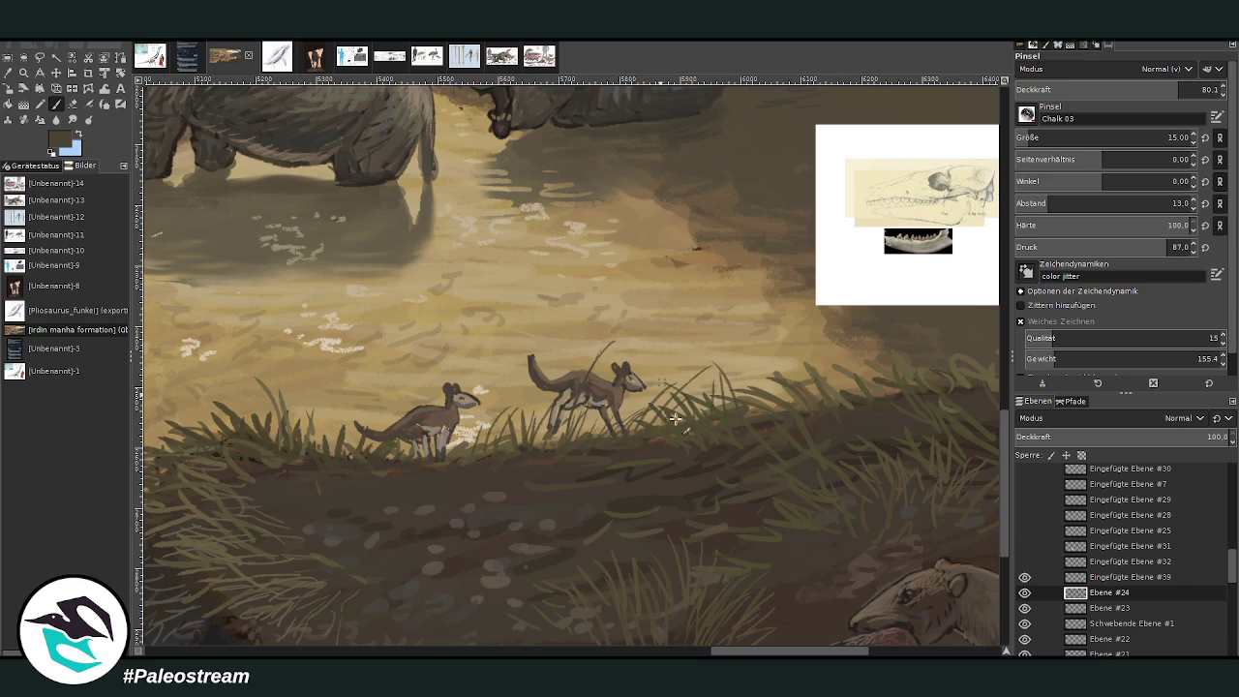
{"action": "mouse_move", "coordinate": [748, 420]}
{"action": "left_mouse_down"}
{"action": "mouse_move", "coordinate": [729, 355]}
{"action": "mouse_move", "coordinate": [744, 360]}
{"action": "left_mouse_up"}
{"action": "mouse_move", "coordinate": [716, 407]}
{"action": "left_mouse_down"}
{"action": "mouse_move", "coordinate": [775, 393]}
{"action": "mouse_move", "coordinate": [803, 356]}
{"action": "left_mouse_up"}
{"action": "left_click_drag", "start_coordinate": [808, 398], "coordinate": [822, 360]}
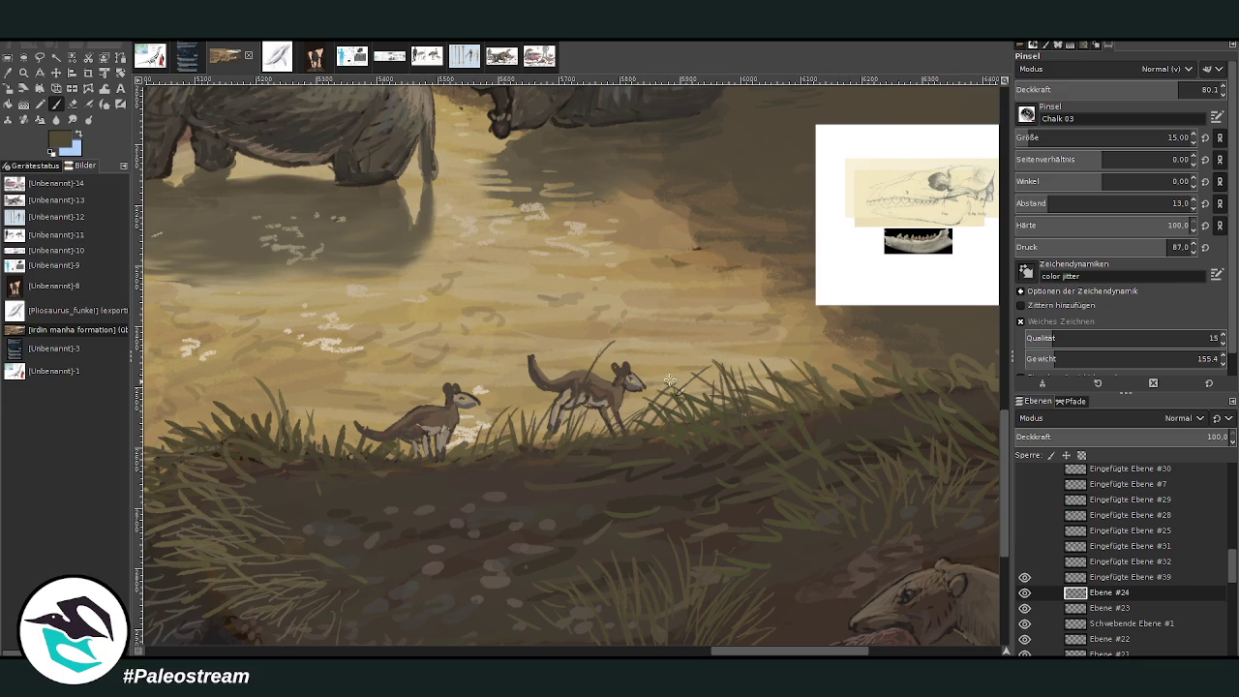
Step: Paint grass blades left of the left canid and one between the two canids
{"action": "mouse_move", "coordinate": [354, 407]}
{"action": "left_mouse_down"}
{"action": "mouse_move", "coordinate": [312, 456]}
{"action": "mouse_move", "coordinate": [329, 392]}
{"action": "mouse_move", "coordinate": [316, 455]}
{"action": "mouse_move", "coordinate": [312, 397]}
{"action": "left_mouse_up"}
{"action": "mouse_move", "coordinate": [285, 459]}
{"action": "left_mouse_down"}
{"action": "mouse_move", "coordinate": [266, 378]}
{"action": "mouse_move", "coordinate": [237, 397]}
{"action": "left_mouse_up"}
{"action": "left_click_drag", "start_coordinate": [322, 403], "coordinate": [335, 463]}
{"action": "left_click_drag", "start_coordinate": [338, 462], "coordinate": [352, 438]}
{"action": "left_click_drag", "start_coordinate": [512, 440], "coordinate": [522, 384]}
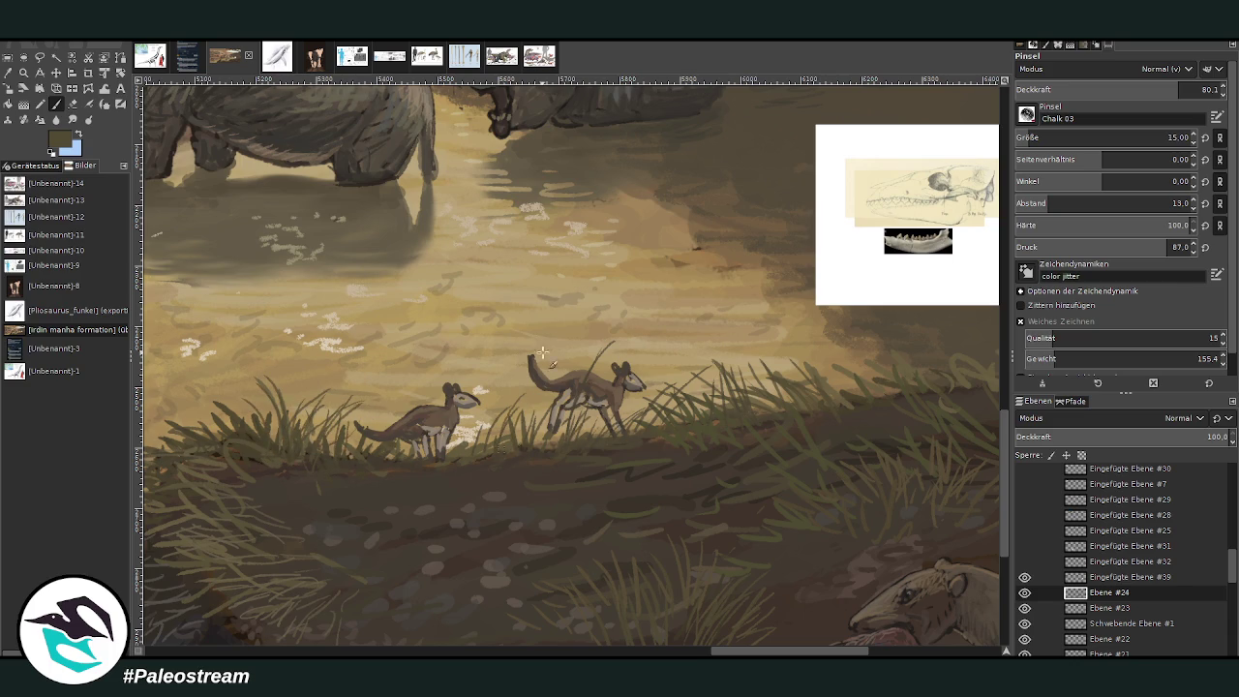
Step: Extend the grass further right along the bank and touch up the tip above the canid's head
{"action": "left_click_drag", "start_coordinate": [678, 395], "coordinate": [672, 352]}
{"action": "mouse_move", "coordinate": [667, 395]}
{"action": "left_mouse_down"}
{"action": "mouse_move", "coordinate": [659, 364]}
{"action": "mouse_move", "coordinate": [699, 362]}
{"action": "left_mouse_up"}
{"action": "mouse_move", "coordinate": [693, 402]}
{"action": "left_mouse_down"}
{"action": "mouse_move", "coordinate": [709, 378]}
{"action": "mouse_move", "coordinate": [672, 373]}
{"action": "mouse_move", "coordinate": [751, 354]}
{"action": "mouse_move", "coordinate": [748, 367]}
{"action": "mouse_move", "coordinate": [773, 363]}
{"action": "left_mouse_up"}
{"action": "left_click_drag", "start_coordinate": [790, 389], "coordinate": [808, 357]}
{"action": "left_click_drag", "start_coordinate": [825, 411], "coordinate": [840, 380]}
{"action": "left_click_drag", "start_coordinate": [726, 393], "coordinate": [703, 370]}
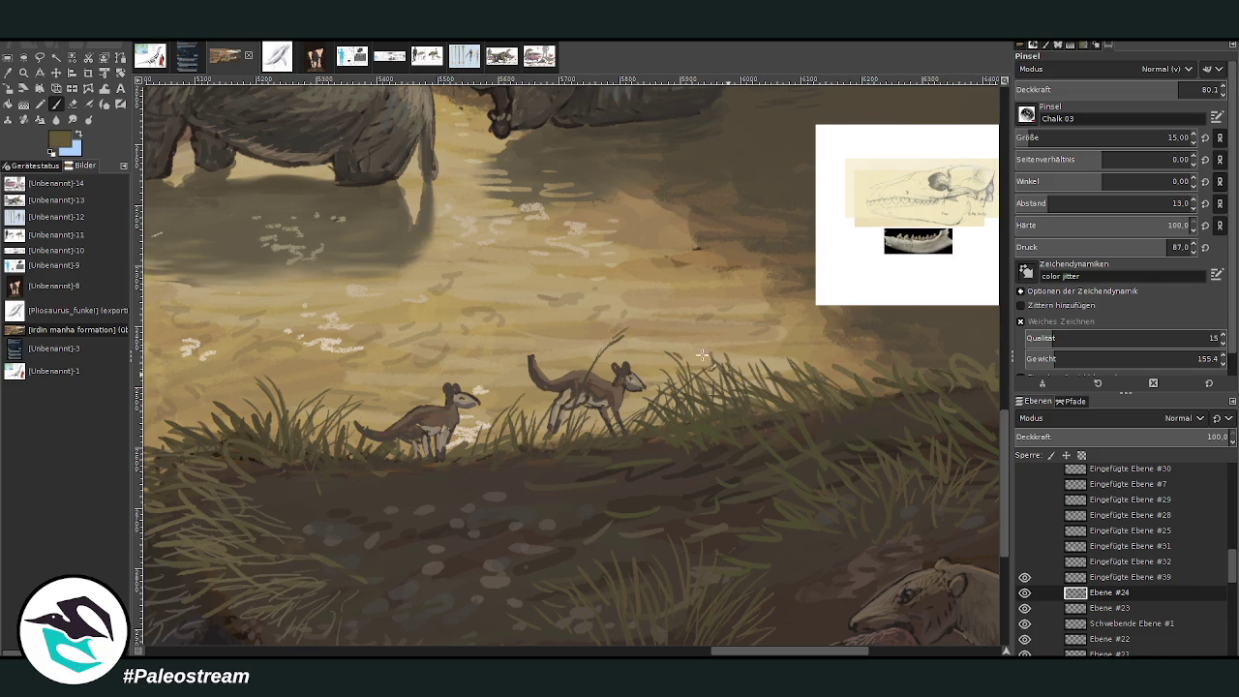
{"action": "left_click_drag", "start_coordinate": [614, 348], "coordinate": [614, 345]}
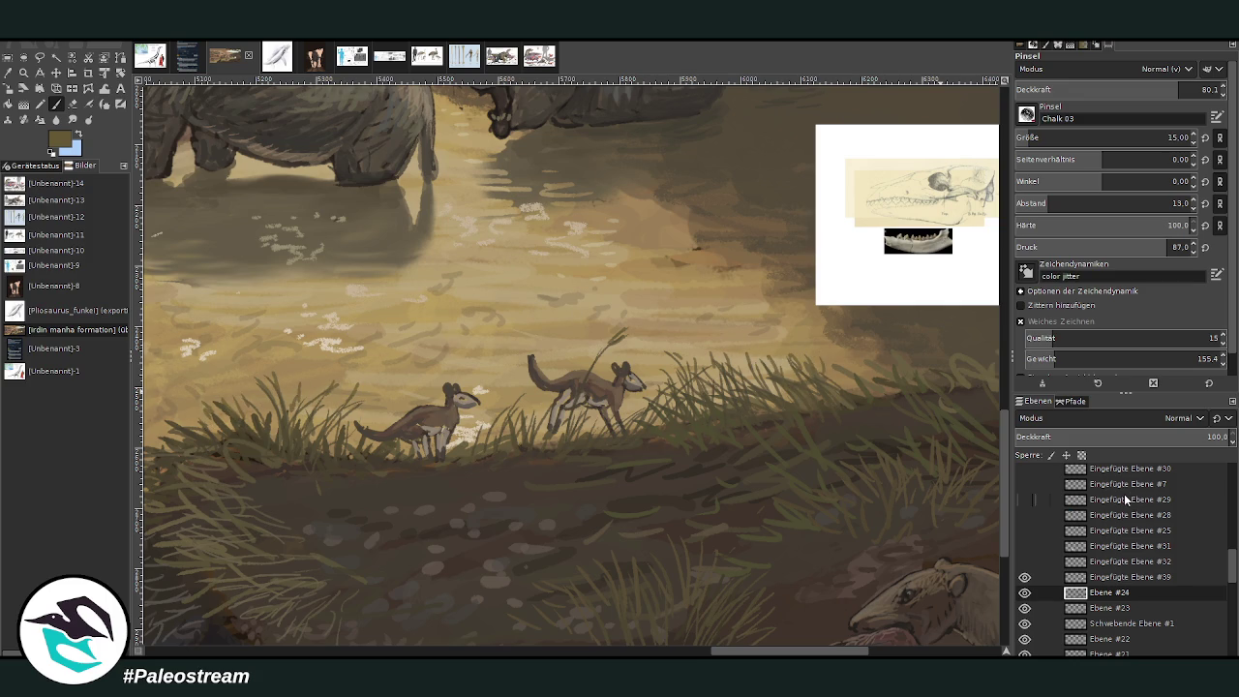
{"action": "key", "text": "shift+ctrl+j"}
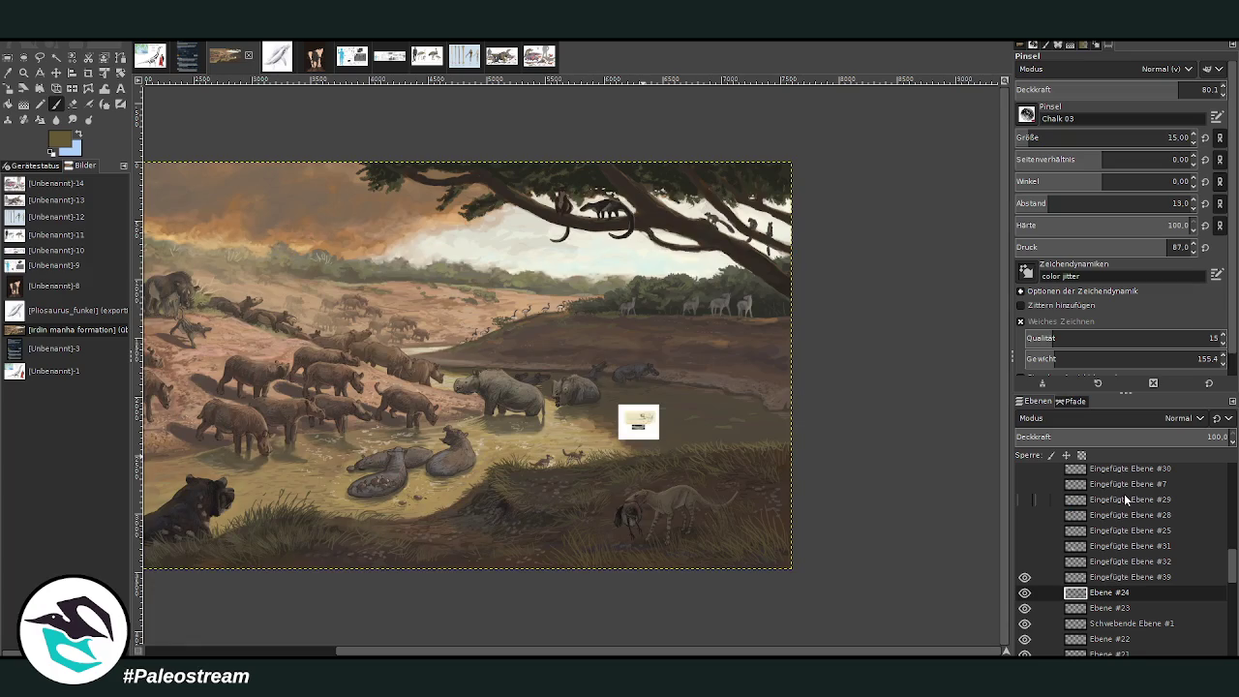
Step: Zoom in on the rhinos, sample a light tan, and paint a stroke with a lighten-only brush
{"action": "left_click", "coordinate": [23, 73]}
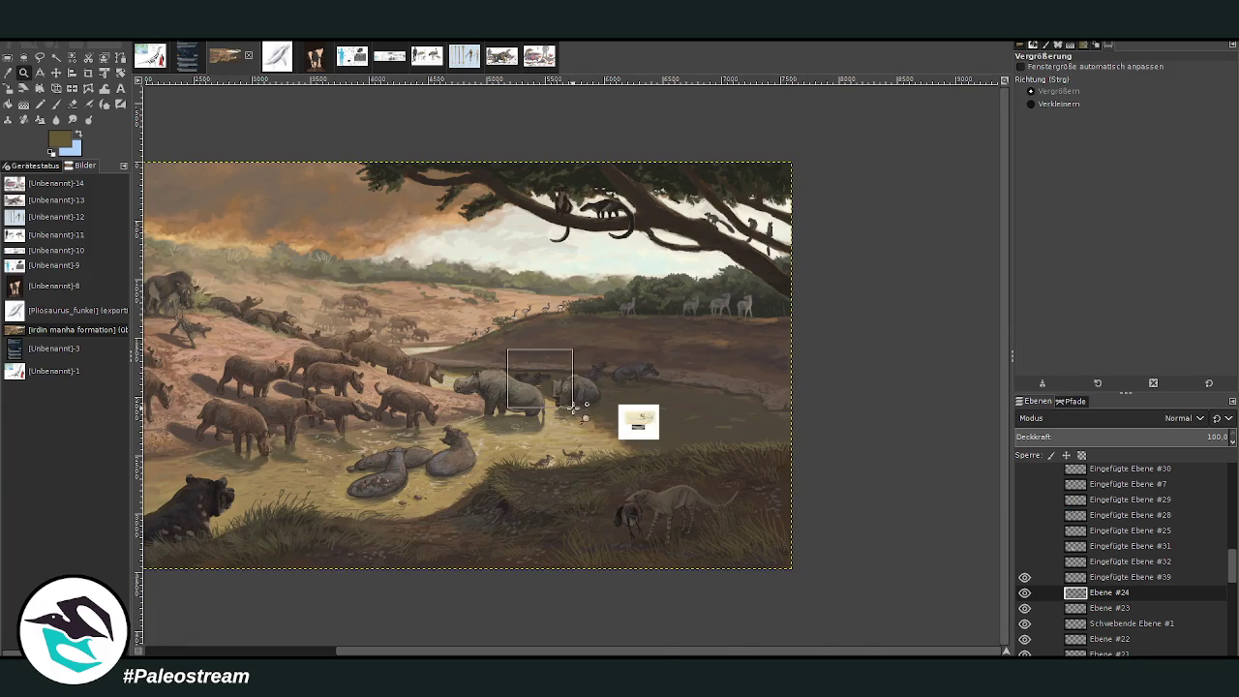
{"action": "left_click_drag", "start_coordinate": [535, 363], "coordinate": [596, 527]}
{"action": "key", "text": "o"}
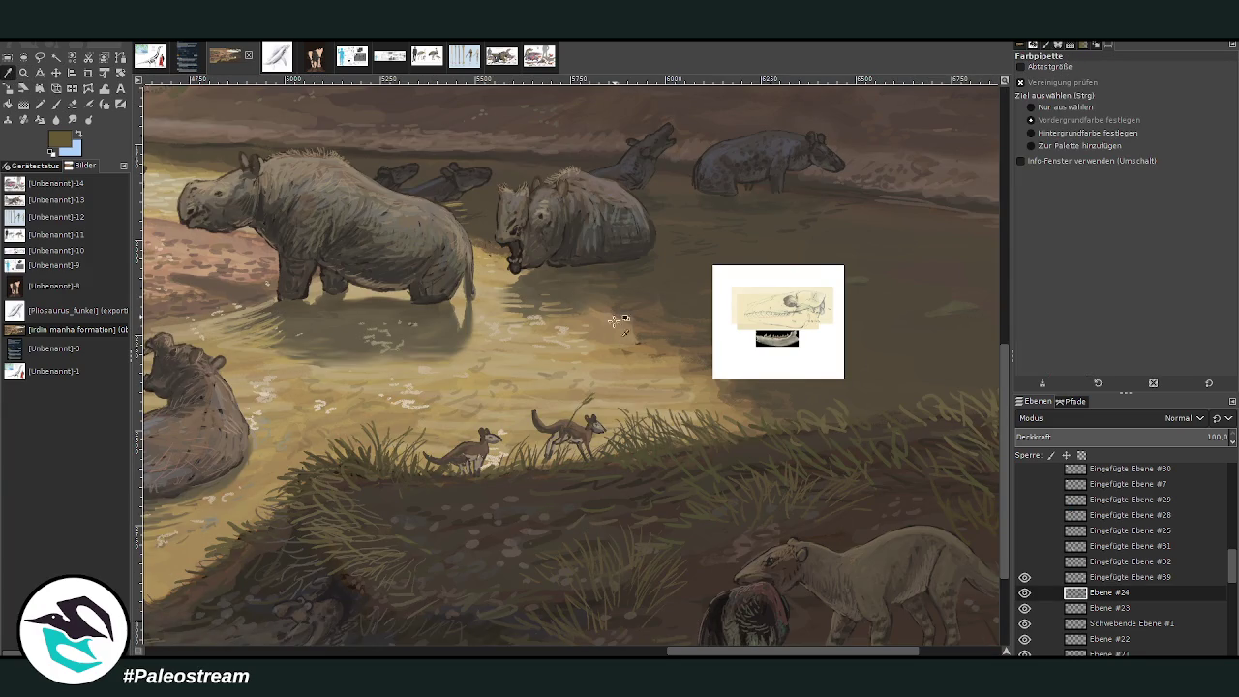
{"action": "left_click", "coordinate": [583, 282]}
{"action": "key", "text": "p"}
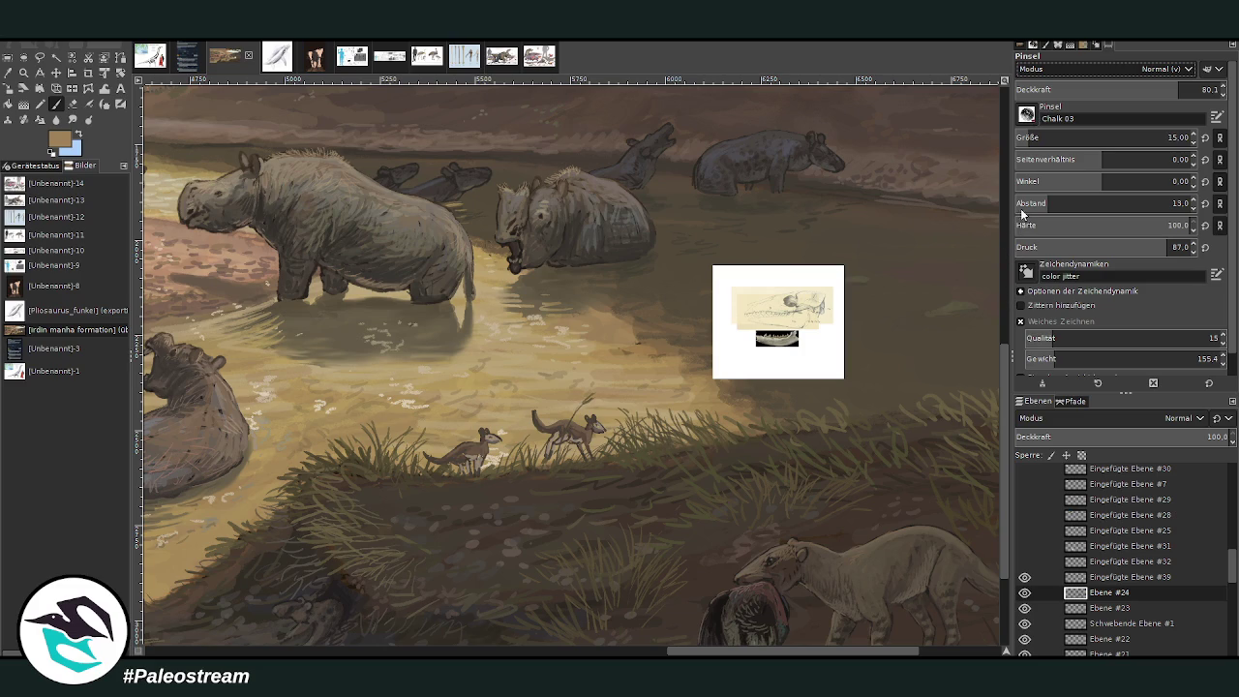
{"action": "left_click", "coordinate": [1041, 88]}
{"action": "left_click_drag", "start_coordinate": [596, 394], "coordinate": [567, 429]}
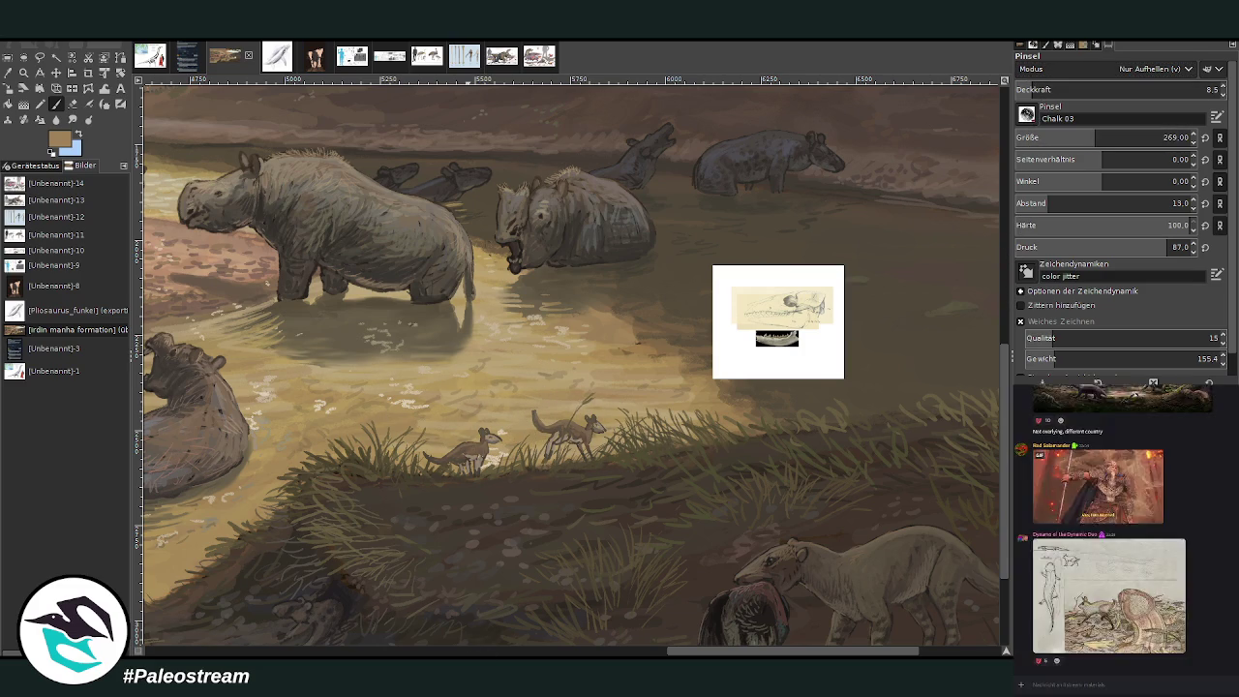
Step: Delete the pasted skull reference image, clear the selection, and zoom so the painting fills the canvas
{"action": "left_click", "coordinate": [1050, 631]}
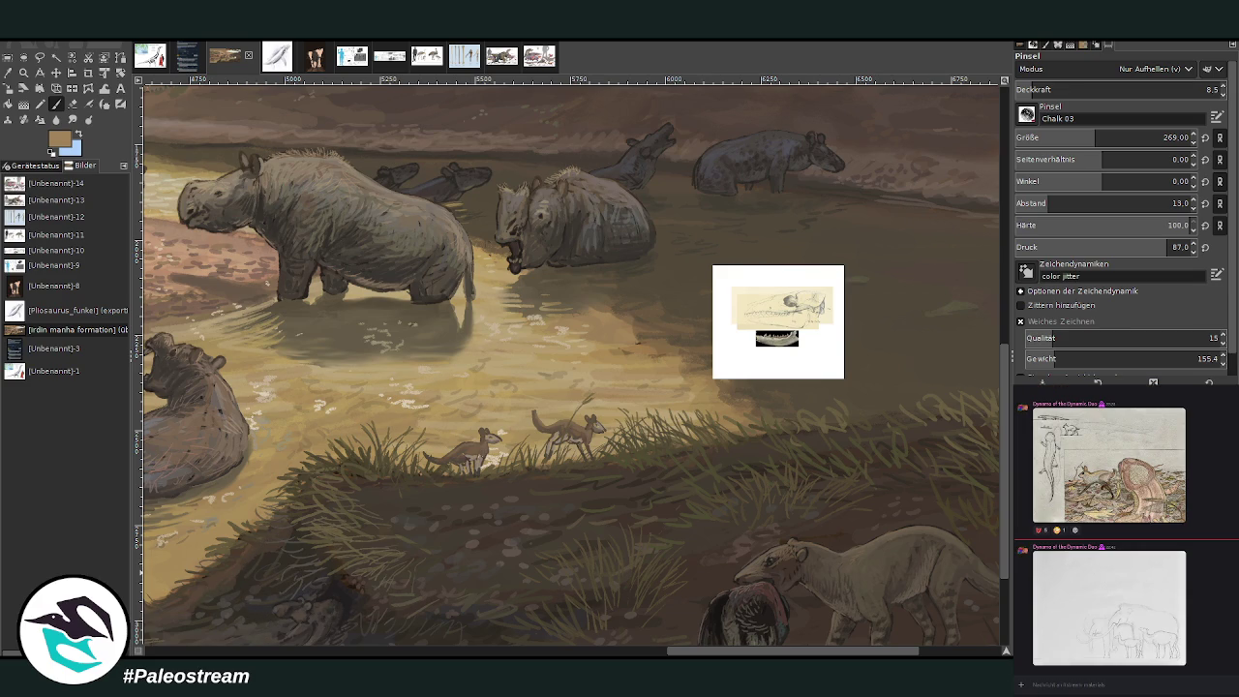
{"action": "key", "text": "Delete"}
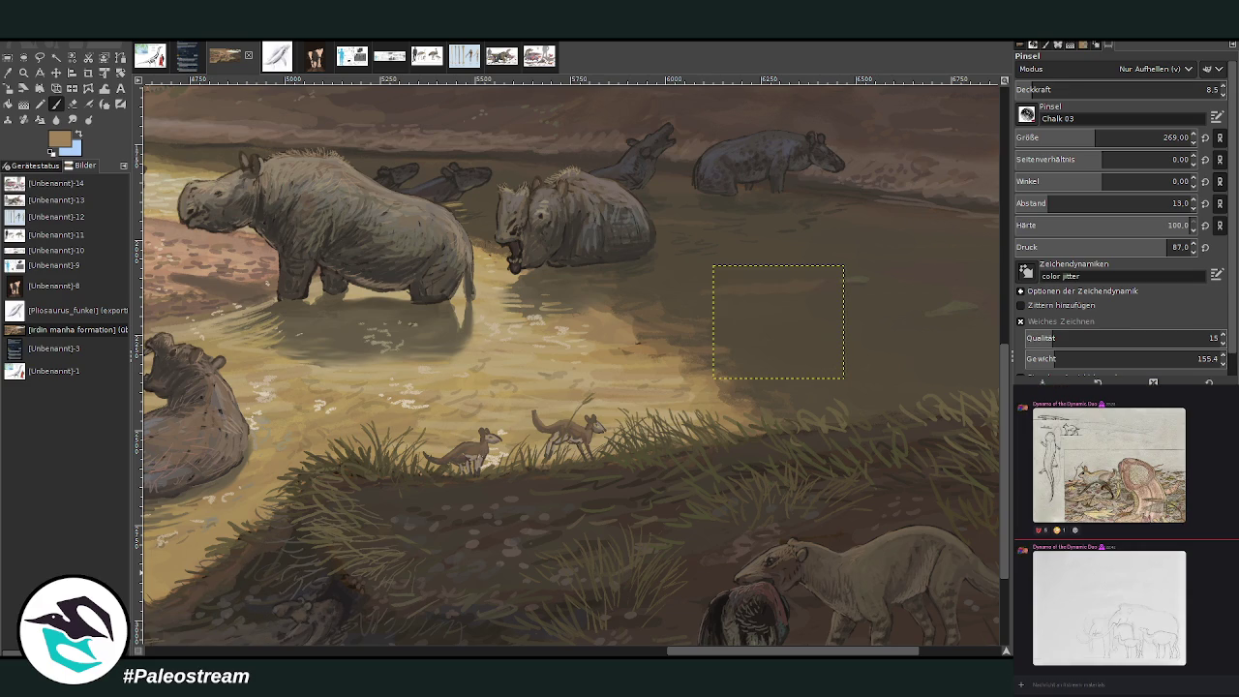
{"action": "key", "text": "ctrl+shift+a"}
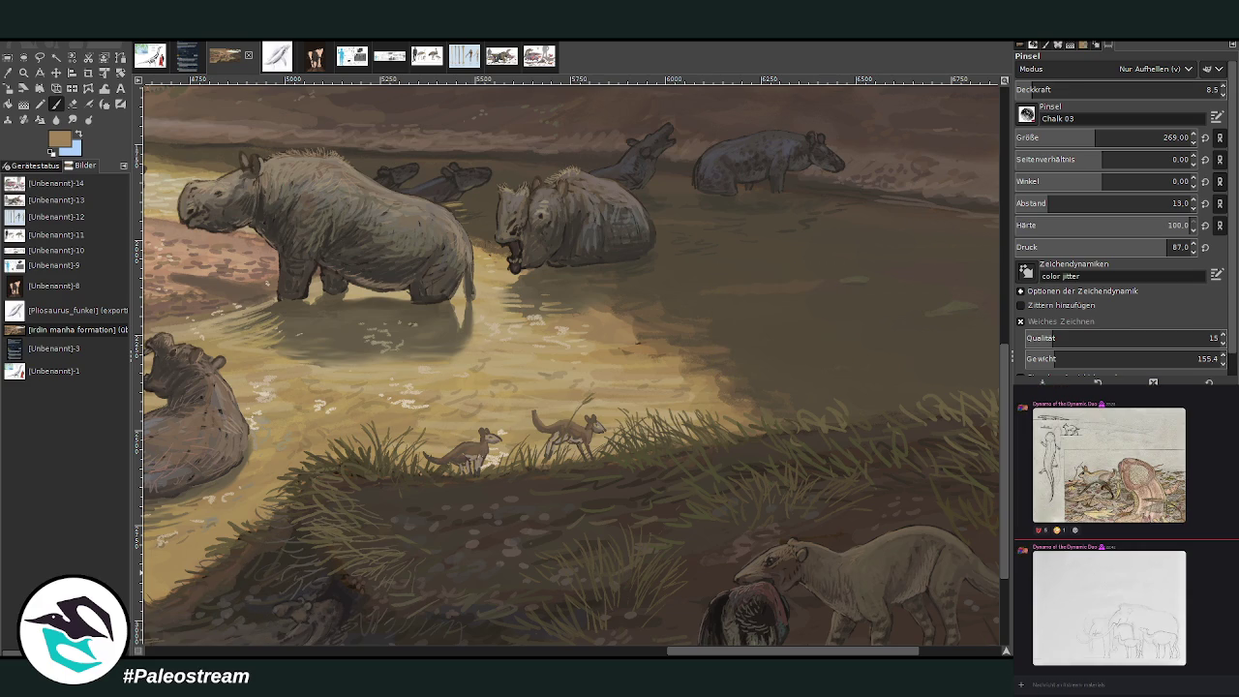
{"action": "key", "text": "minus"}
{"action": "key", "text": "minus"}
{"action": "key", "text": "minus"}
{"action": "key", "text": "minus"}
{"action": "key", "text": "minus"}
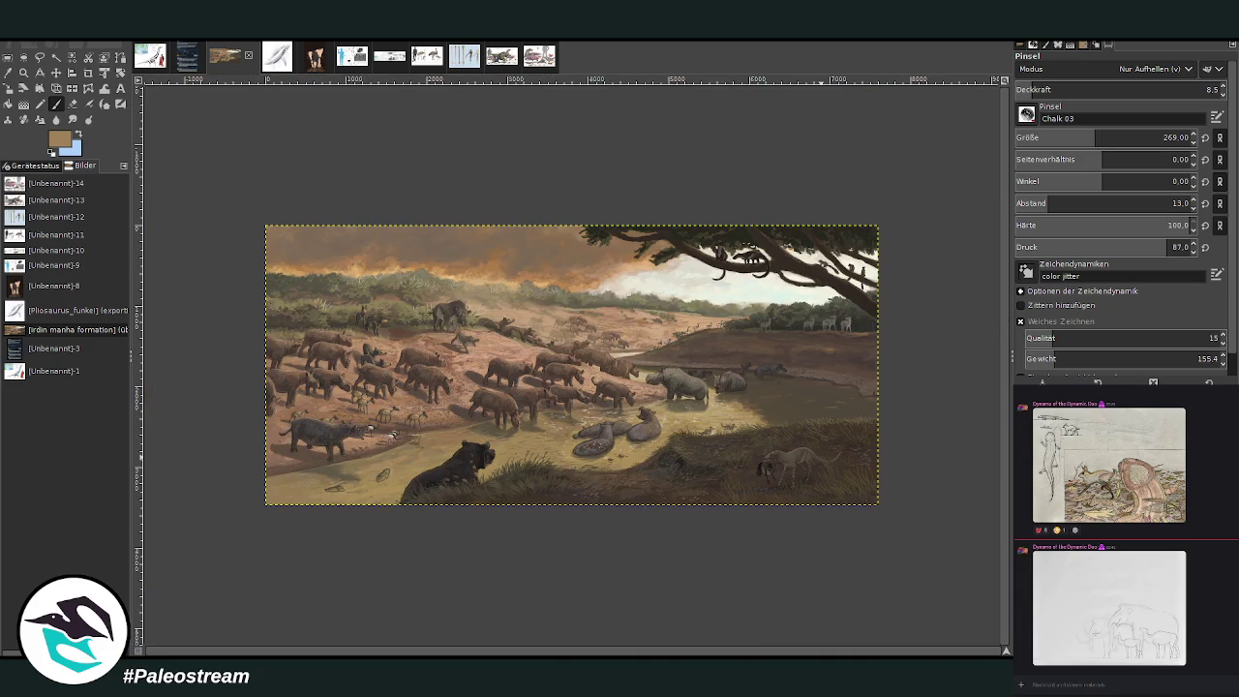
{"action": "key", "text": "z"}
{"action": "left_click_drag", "start_coordinate": [248, 213], "coordinate": [872, 526]}
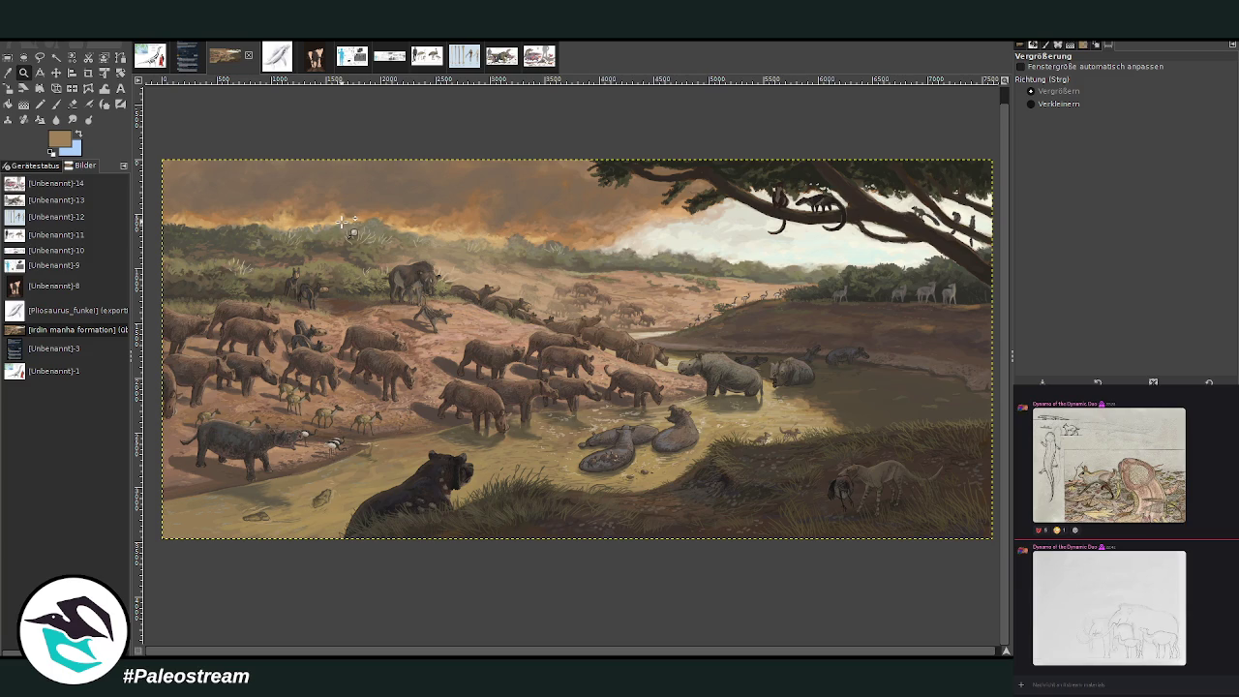
Step: Sample a brown near the left hills and set the brush to Normal mode, size 686, opacity 33.8
{"action": "left_click_drag", "start_coordinate": [271, 96], "coordinate": [574, 489]}
{"action": "key", "text": "o"}
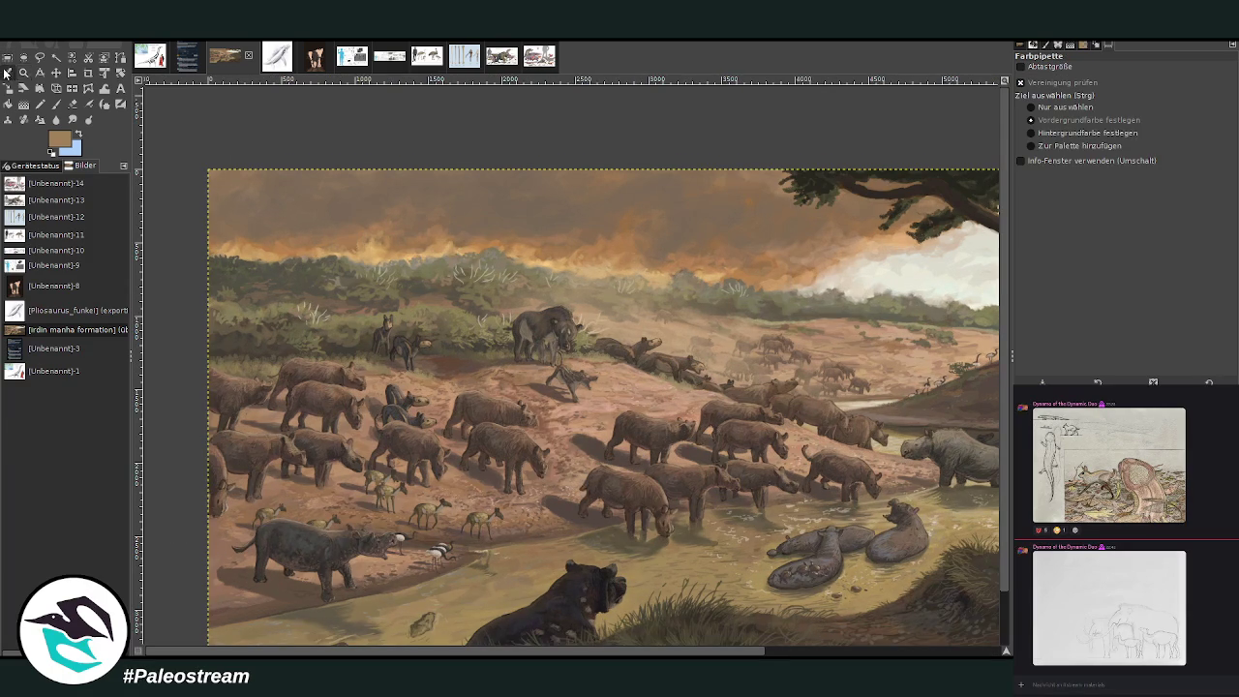
{"action": "left_click", "coordinate": [58, 105]}
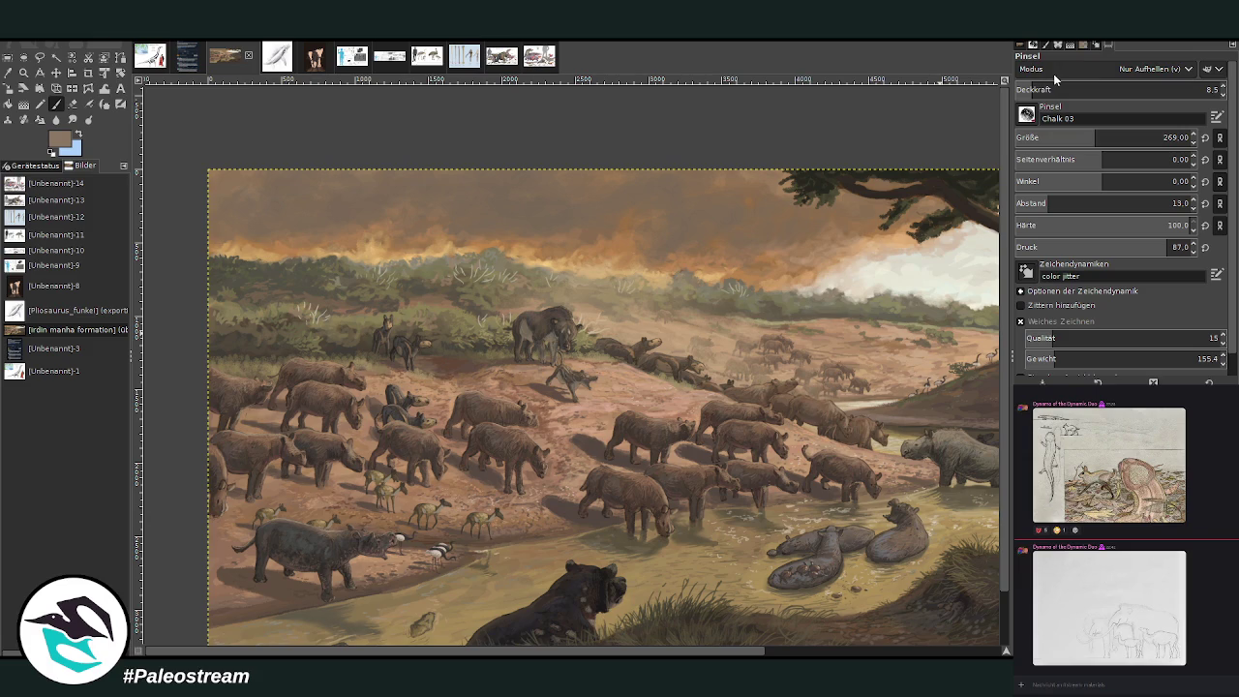
{"action": "left_click_drag", "start_coordinate": [1052, 90], "coordinate": [1075, 90]}
{"action": "left_click_drag", "start_coordinate": [1113, 137], "coordinate": [1152, 138]}
{"action": "scroll", "coordinate": [1152, 69], "scroll_direction": "up", "scroll_amount": 5}
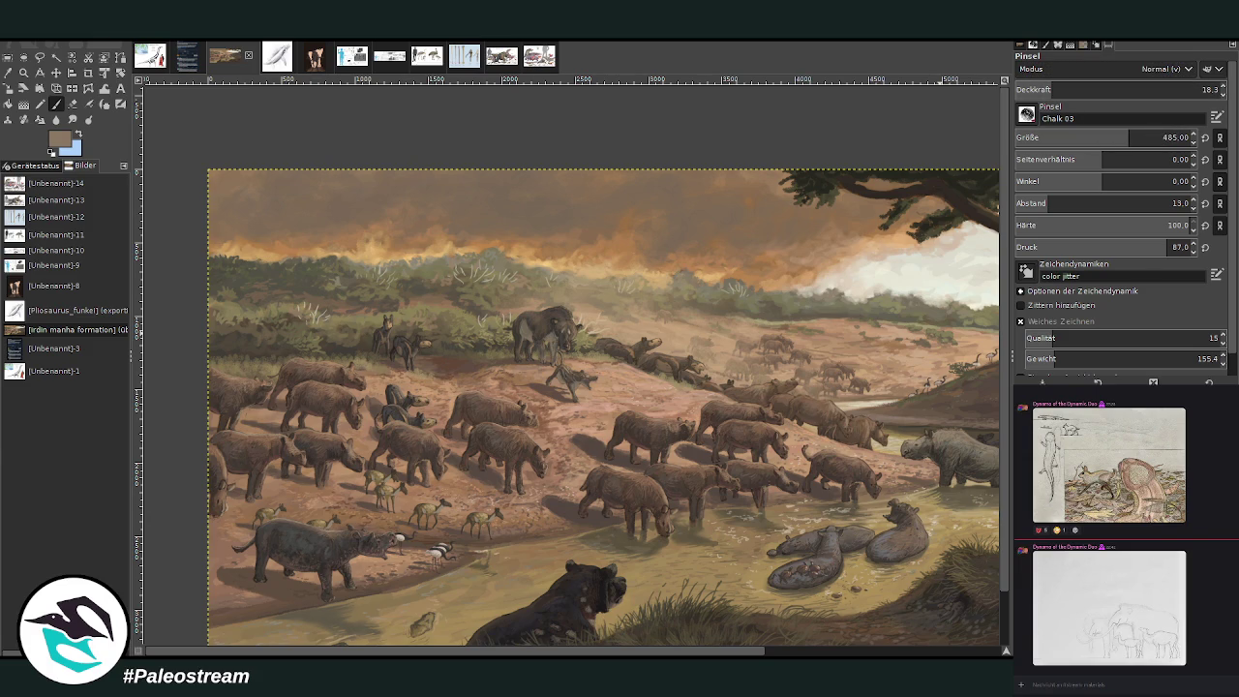
{"action": "left_click_drag", "start_coordinate": [1147, 140], "coordinate": [1162, 141]}
{"action": "left_click_drag", "start_coordinate": [1191, 92], "coordinate": [1203, 89]}
{"action": "left_click", "coordinate": [1082, 84]}
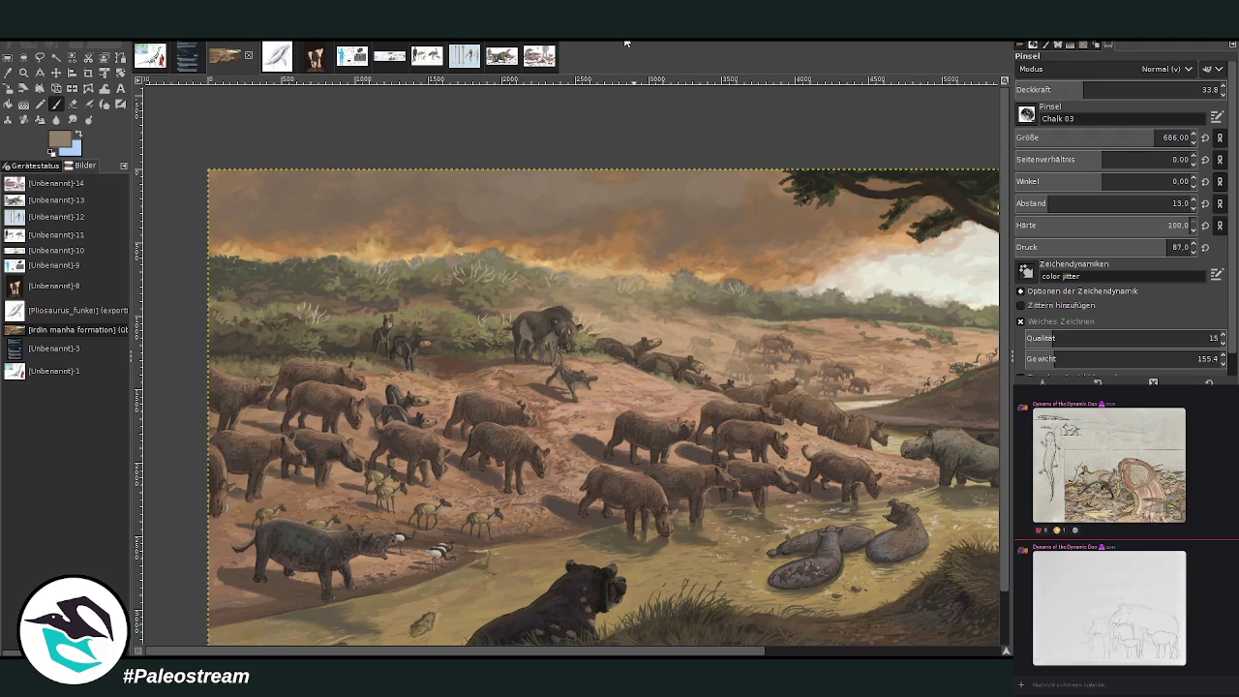
{"action": "left_click", "coordinate": [71, 119]}
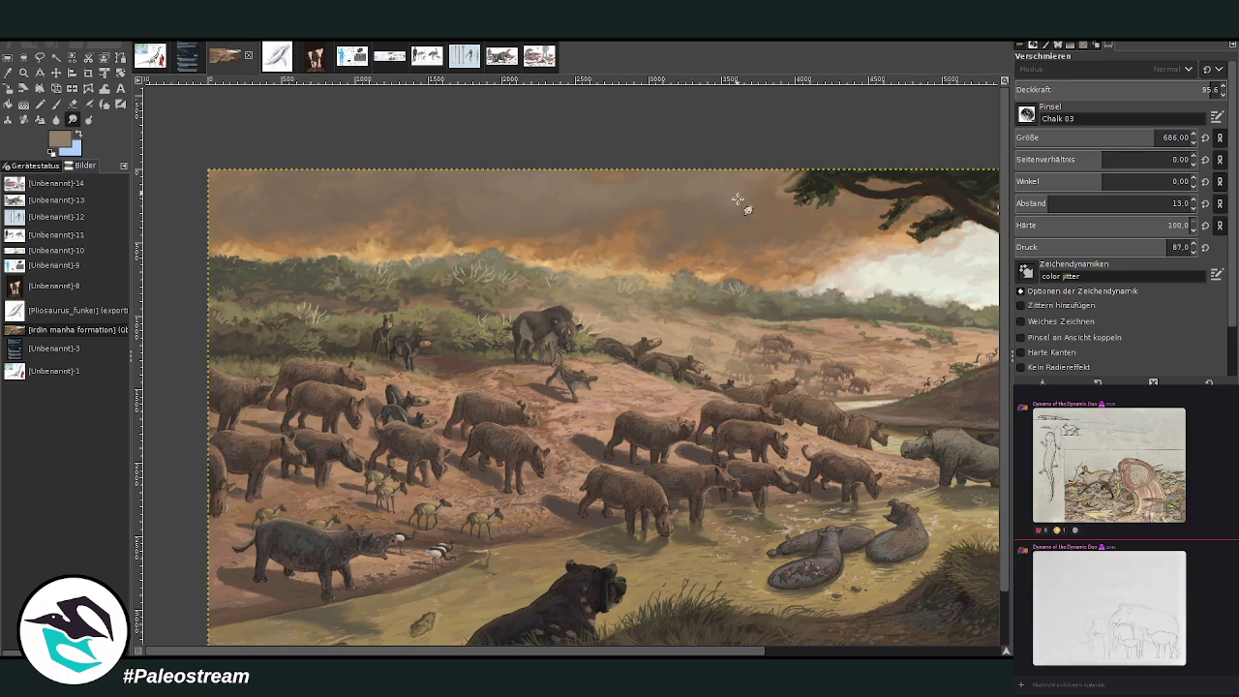
Step: Zoom in on the birds along the hillside and sample the slope's dark brown as paint colour
{"action": "key", "text": "minus"}
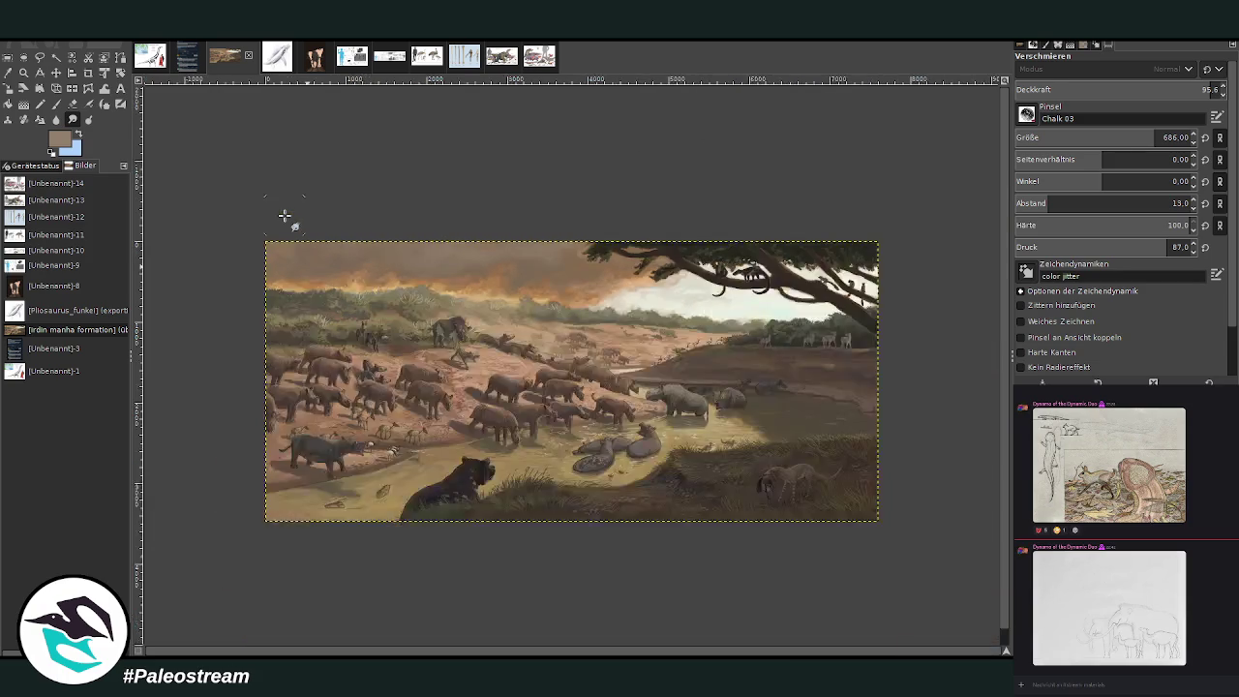
{"action": "key", "text": "minus"}
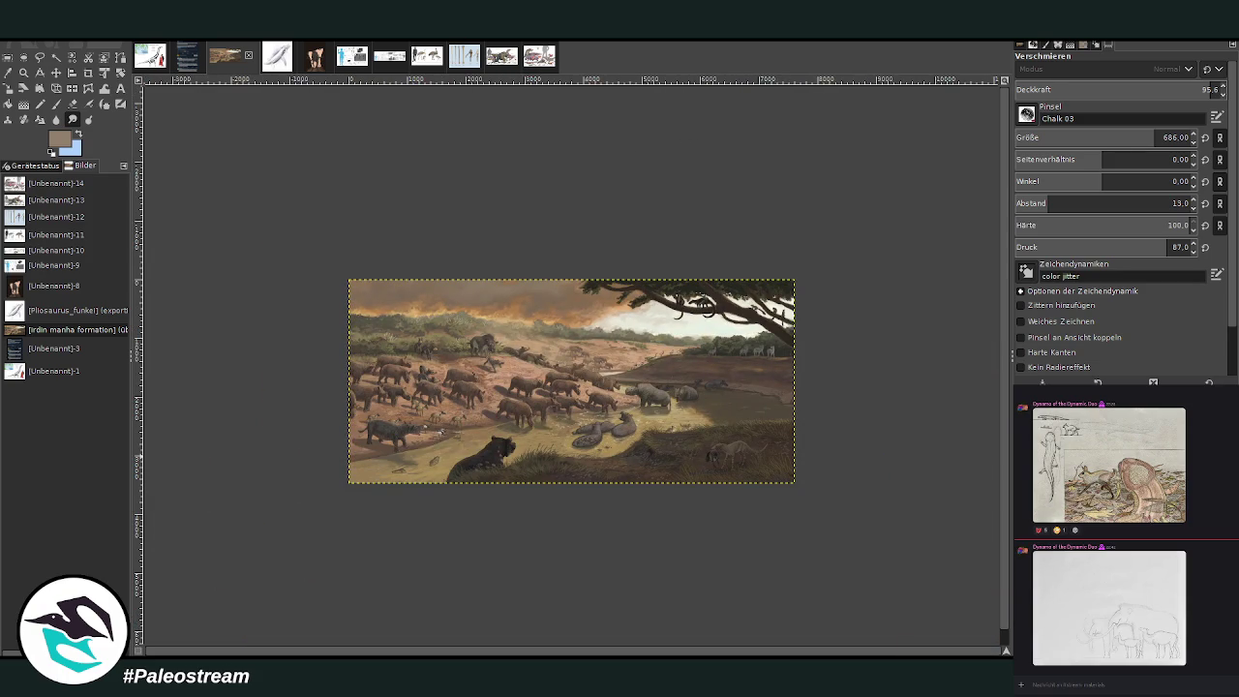
{"action": "left_click", "coordinate": [23, 74]}
{"action": "left_click_drag", "start_coordinate": [433, 237], "coordinate": [738, 491]}
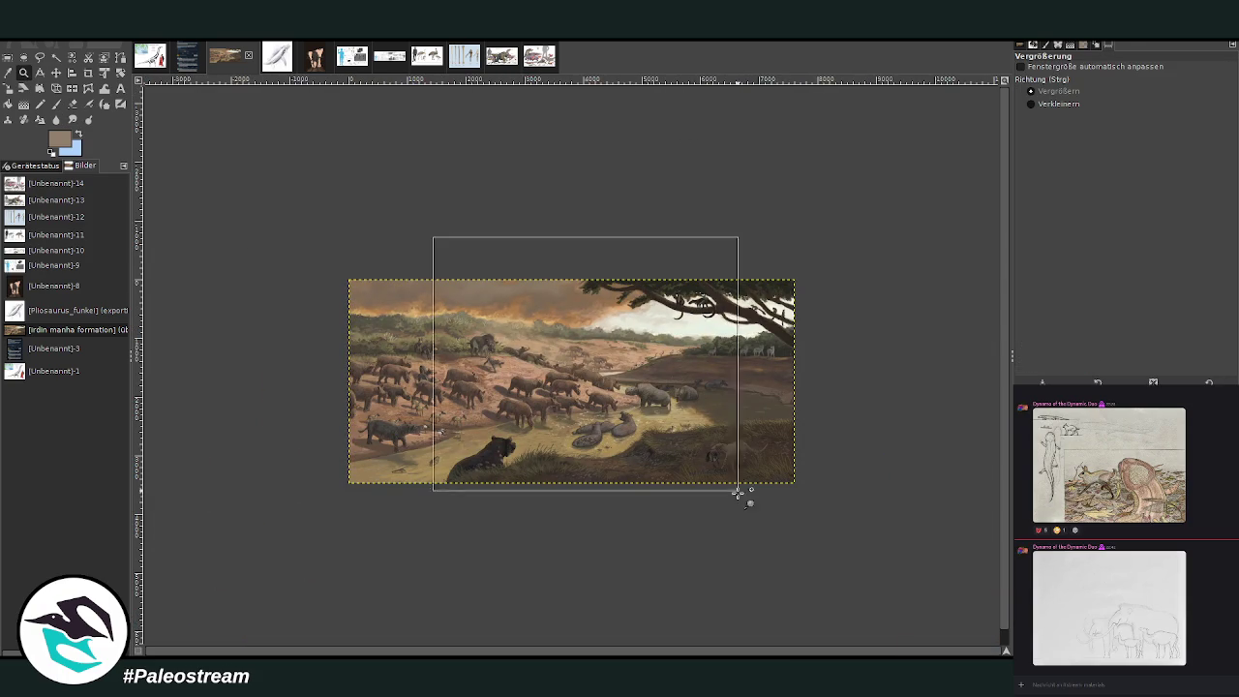
{"action": "left_click", "coordinate": [816, 381]}
{"action": "left_click", "coordinate": [620, 406]}
{"action": "key", "text": "o"}
{"action": "left_click", "coordinate": [634, 332]}
{"action": "left_click", "coordinate": [56, 103]}
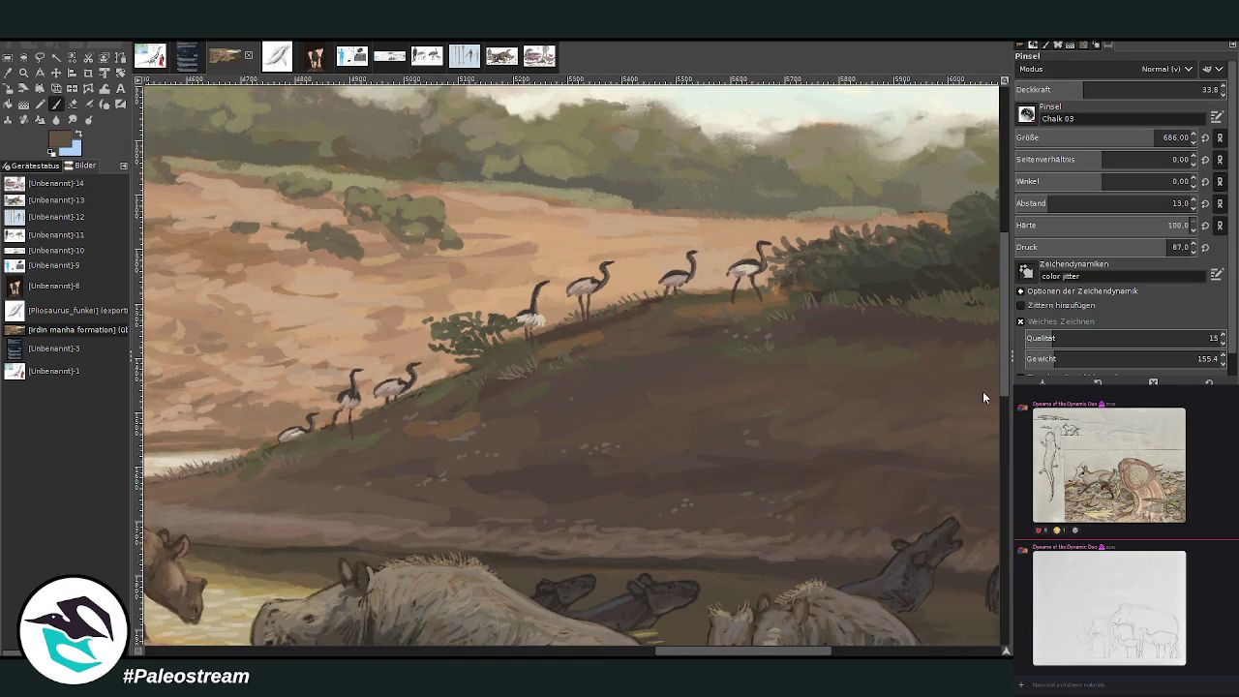
Step: Set the brush to opacity 56.8 and size 26, and paint a dark brown stroke on the slope
{"action": "left_click", "coordinate": [1133, 89]}
{"action": "triple_click", "coordinate": [1176, 137]}
{"action": "type", "text": "26"}
{"action": "key", "text": "Return"}
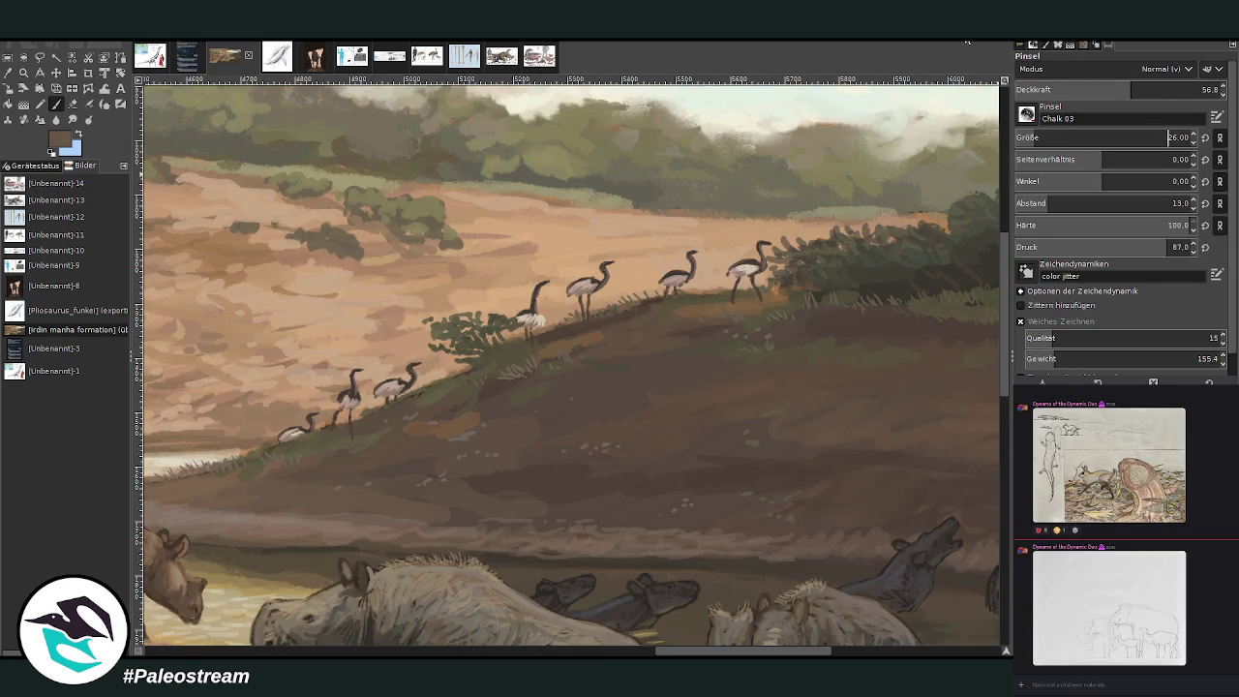
{"action": "left_click_drag", "start_coordinate": [542, 334], "coordinate": [578, 347]}
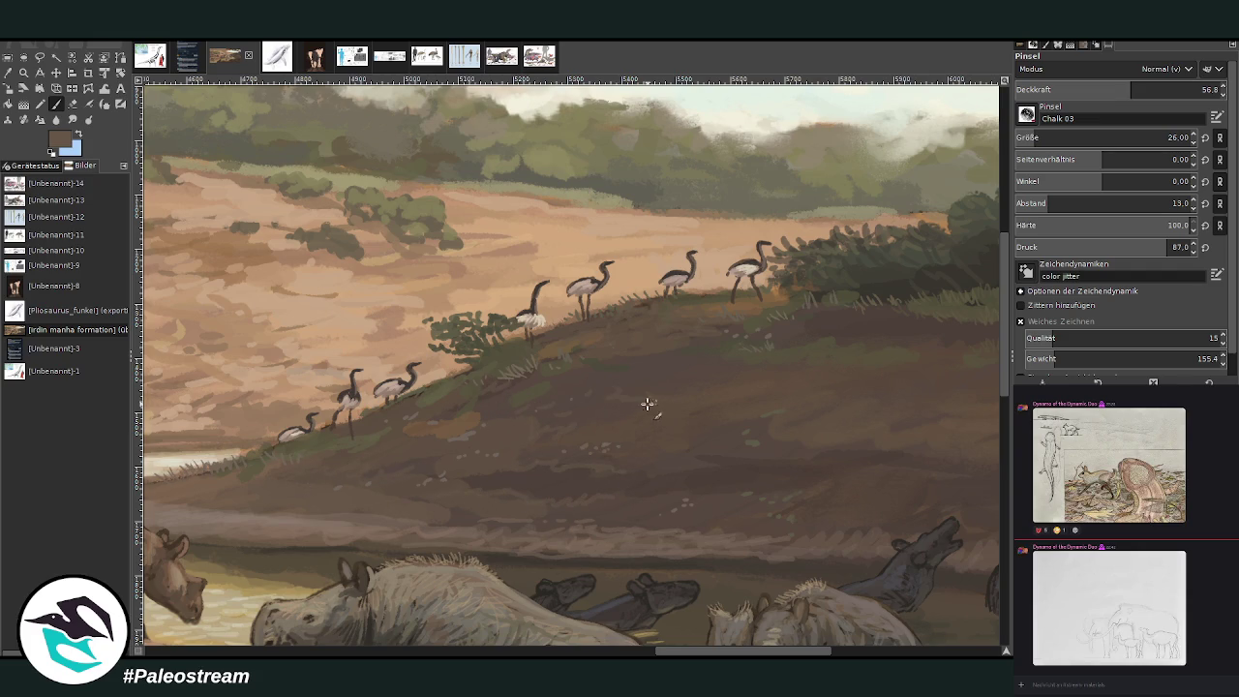
Step: Sample a darker brown from the bank and set the brush to size 50 with 63.7 opacity
{"action": "left_click", "coordinate": [977, 402], "text": "ctrl"}
{"action": "left_click_drag", "start_coordinate": [1140, 85], "coordinate": [1176, 86]}
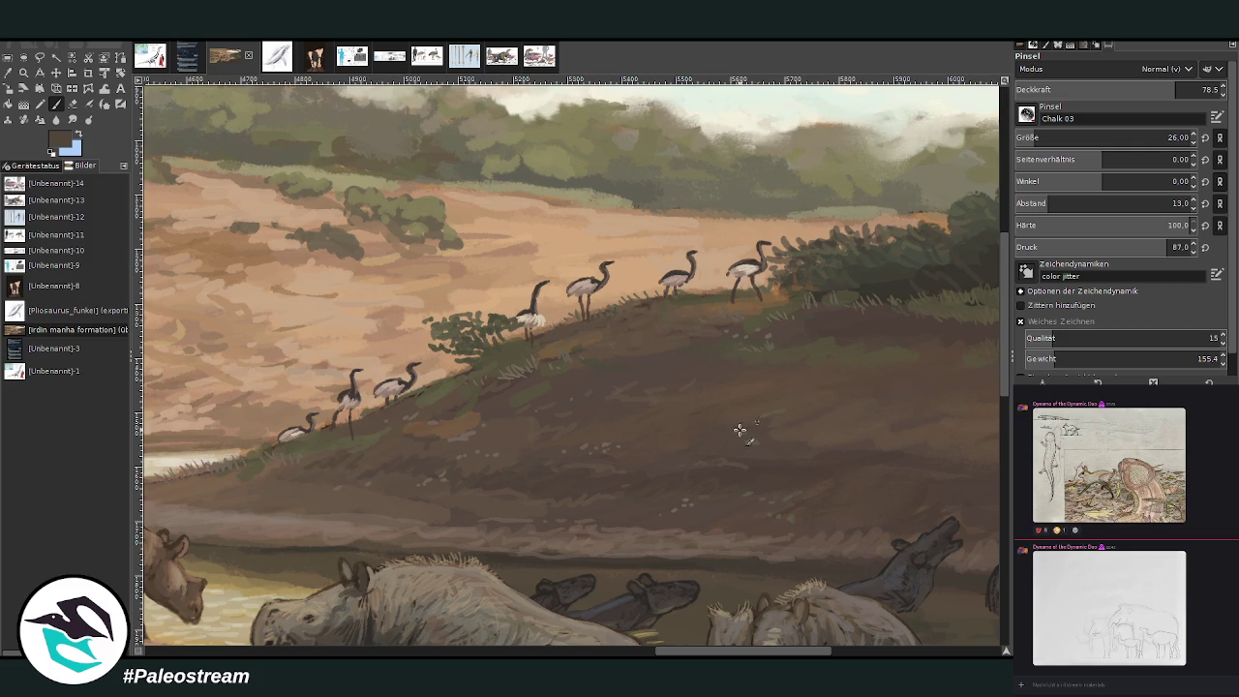
{"action": "scroll", "coordinate": [711, 634], "scroll_direction": "right", "scroll_amount": 5}
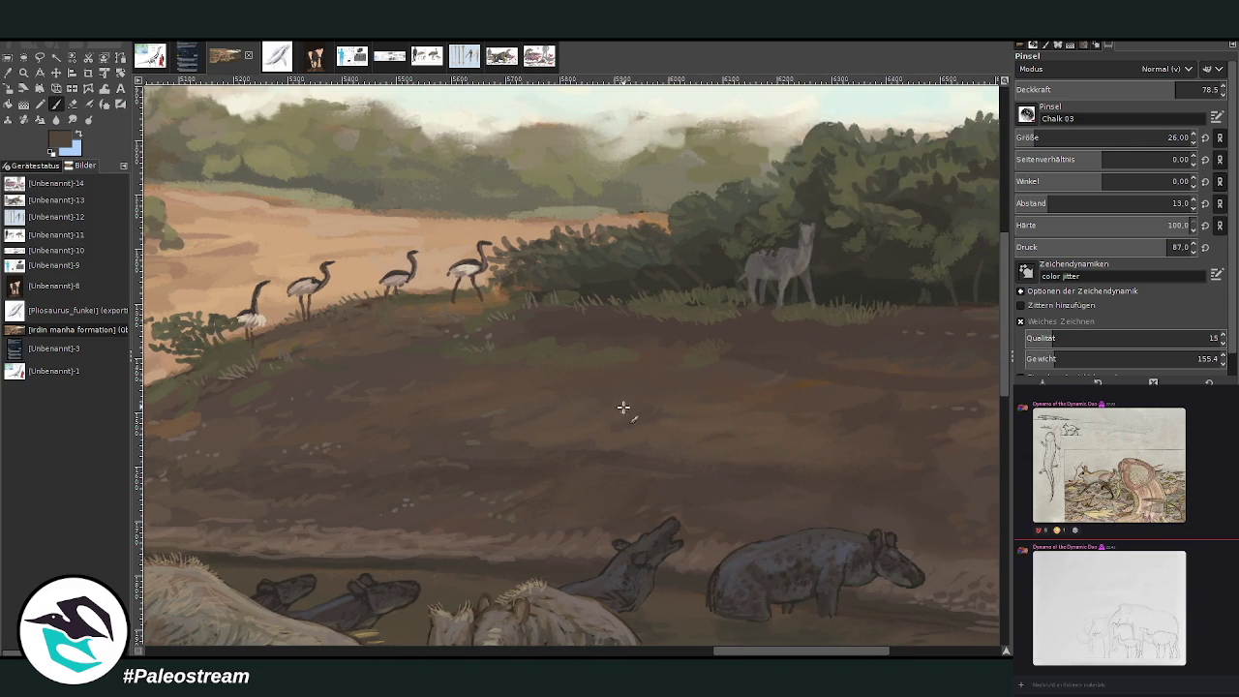
{"action": "left_click", "coordinate": [1046, 135]}
{"action": "left_click", "coordinate": [1144, 90]}
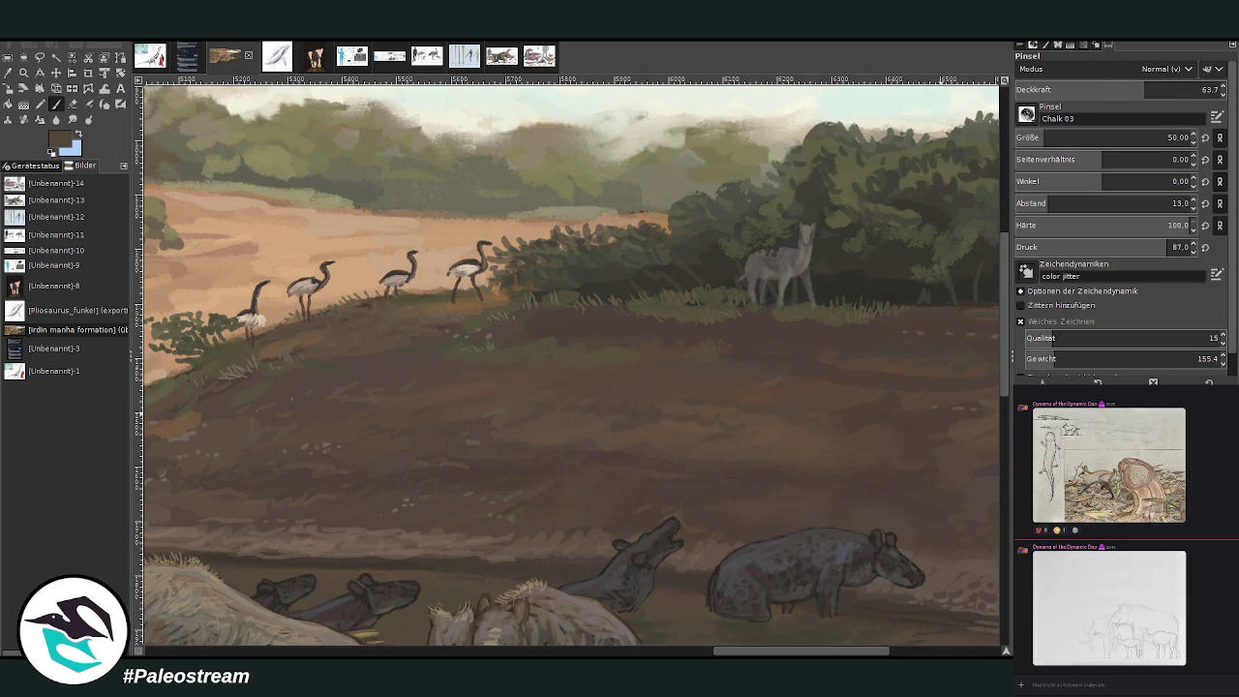
{"action": "scroll", "coordinate": [571, 363], "scroll_direction": "down", "scroll_amount": 2}
{"action": "scroll", "coordinate": [571, 363], "scroll_direction": "down", "scroll_amount": 2}
{"action": "scroll", "coordinate": [571, 363], "scroll_direction": "down", "scroll_amount": 1}
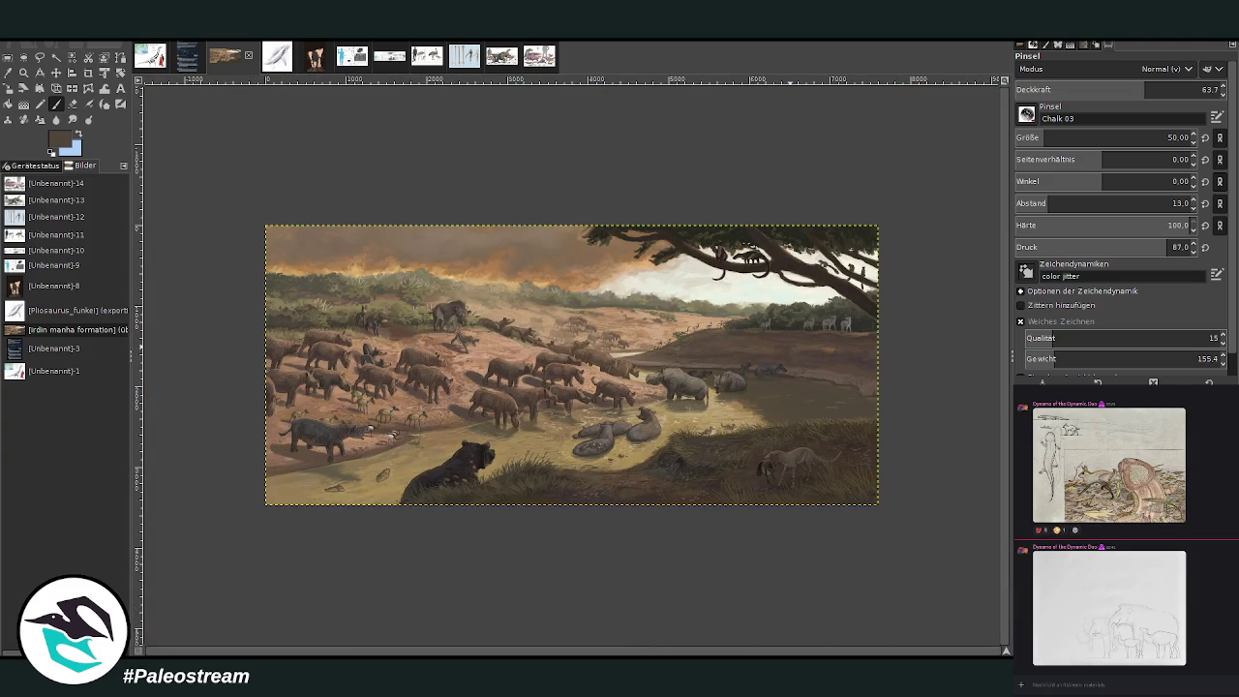
Step: Drag a zoom rectangle around the entire waterhole painting so it fills the view, then resume the Paintbrush
{"action": "left_click", "coordinate": [24, 73]}
{"action": "left_click_drag", "start_coordinate": [263, 215], "coordinate": [860, 505]}
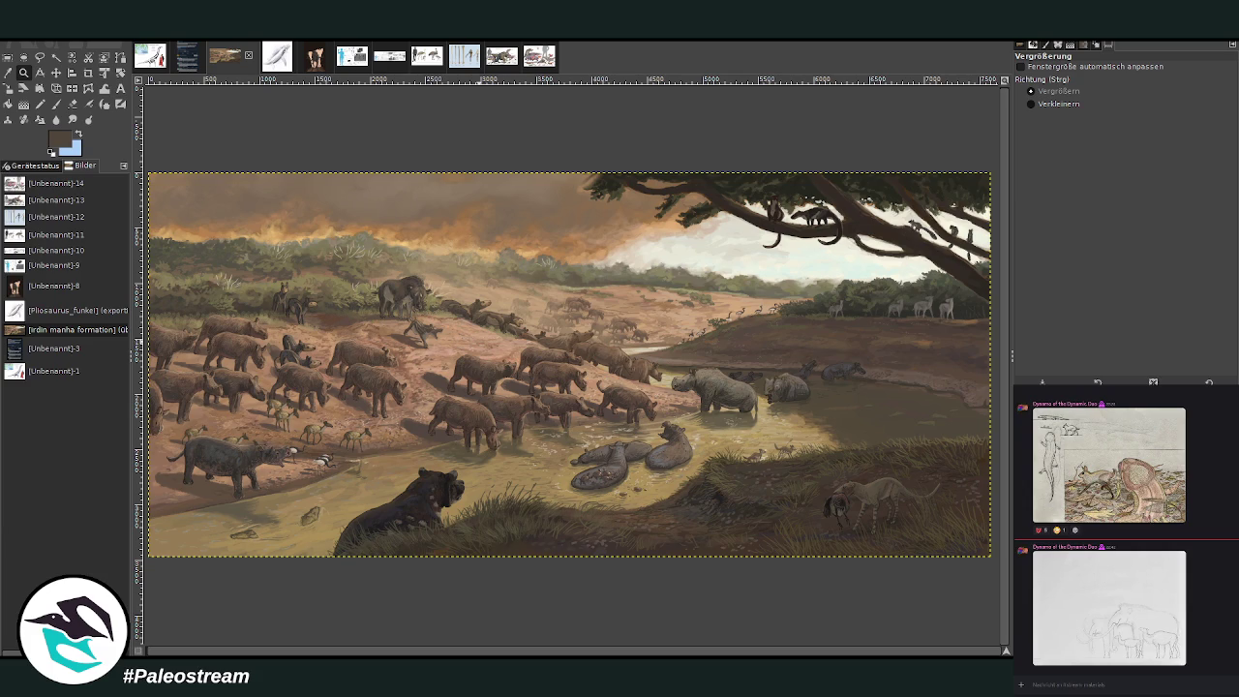
{"action": "key", "text": "p"}
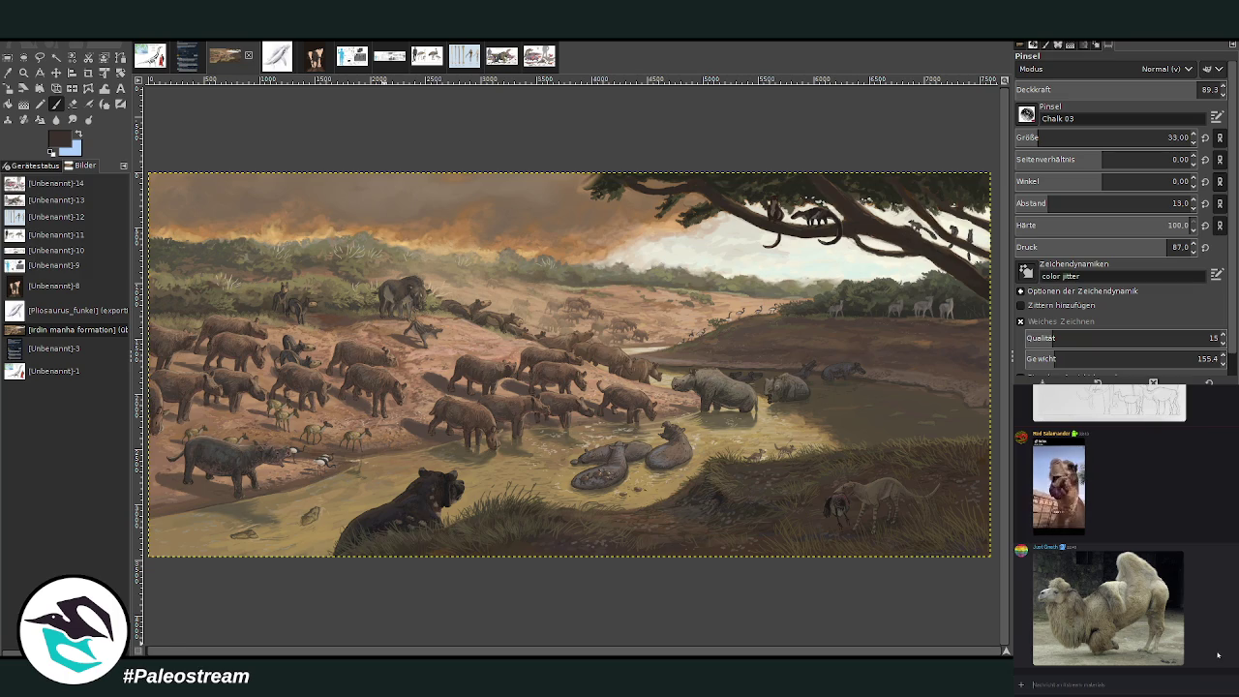
{"action": "scroll", "coordinate": [1218, 655], "scroll_direction": "up", "scroll_amount": 2}
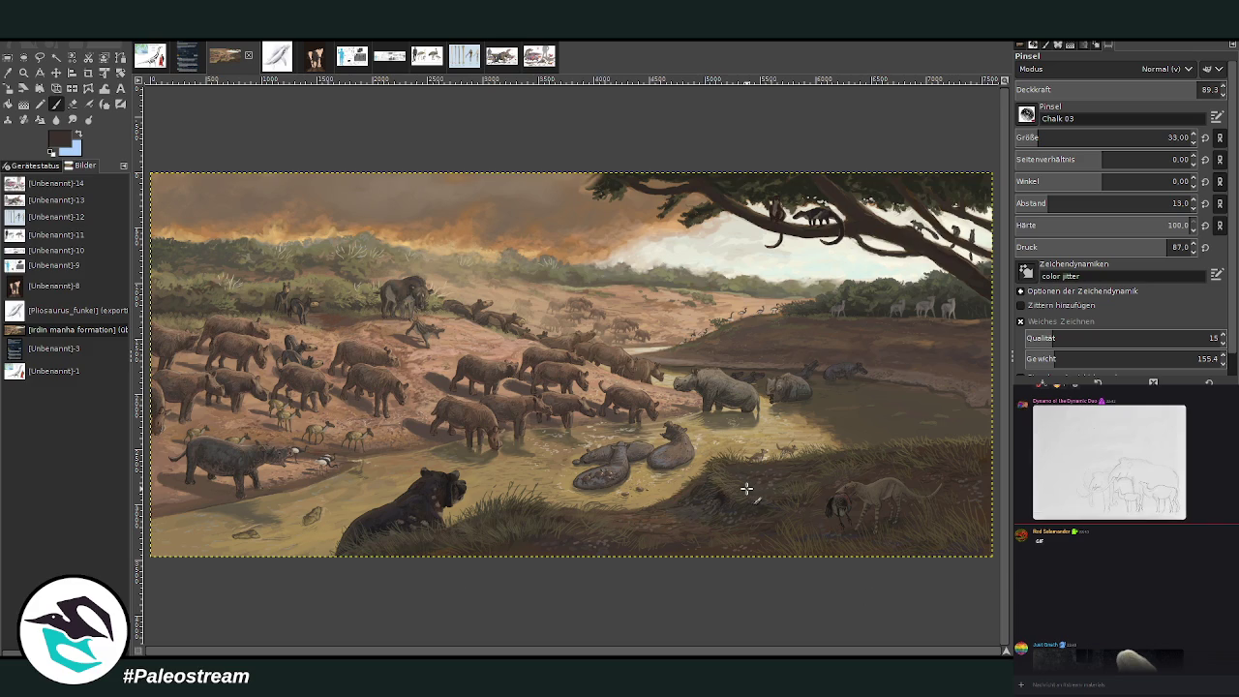
{"action": "left_click", "coordinate": [24, 72]}
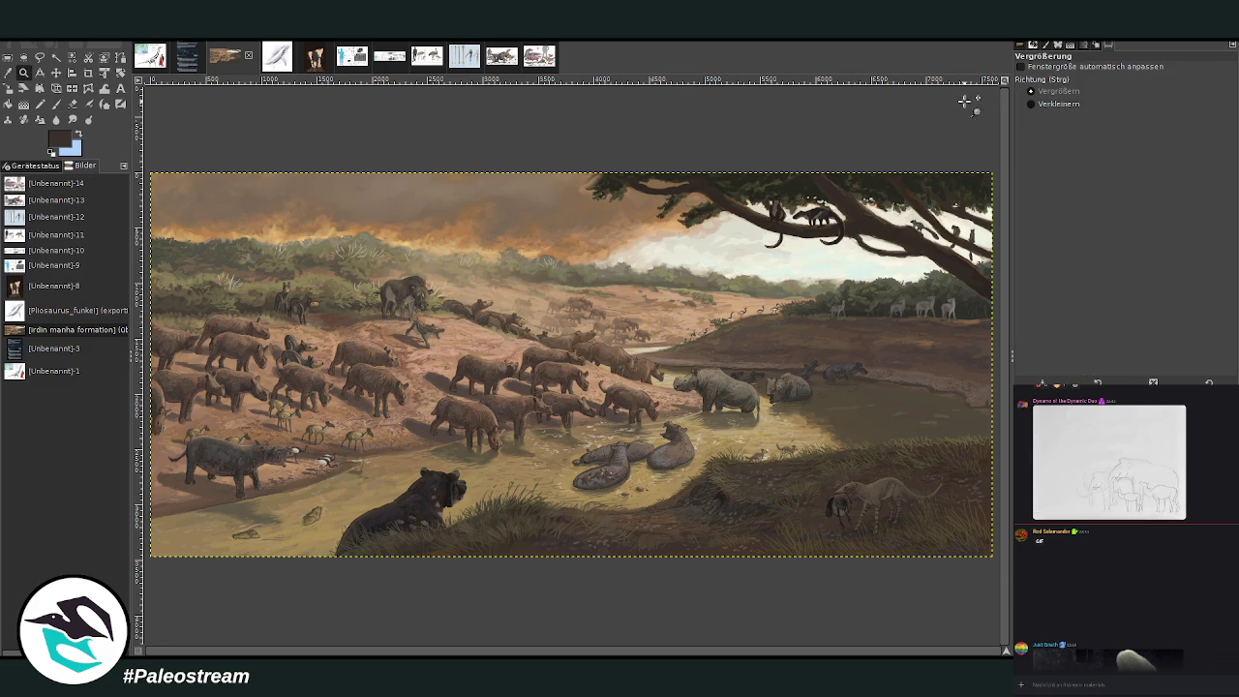
{"action": "left_click", "coordinate": [1058, 104]}
{"action": "left_click", "coordinate": [634, 240]}
{"action": "left_click", "coordinate": [634, 240]}
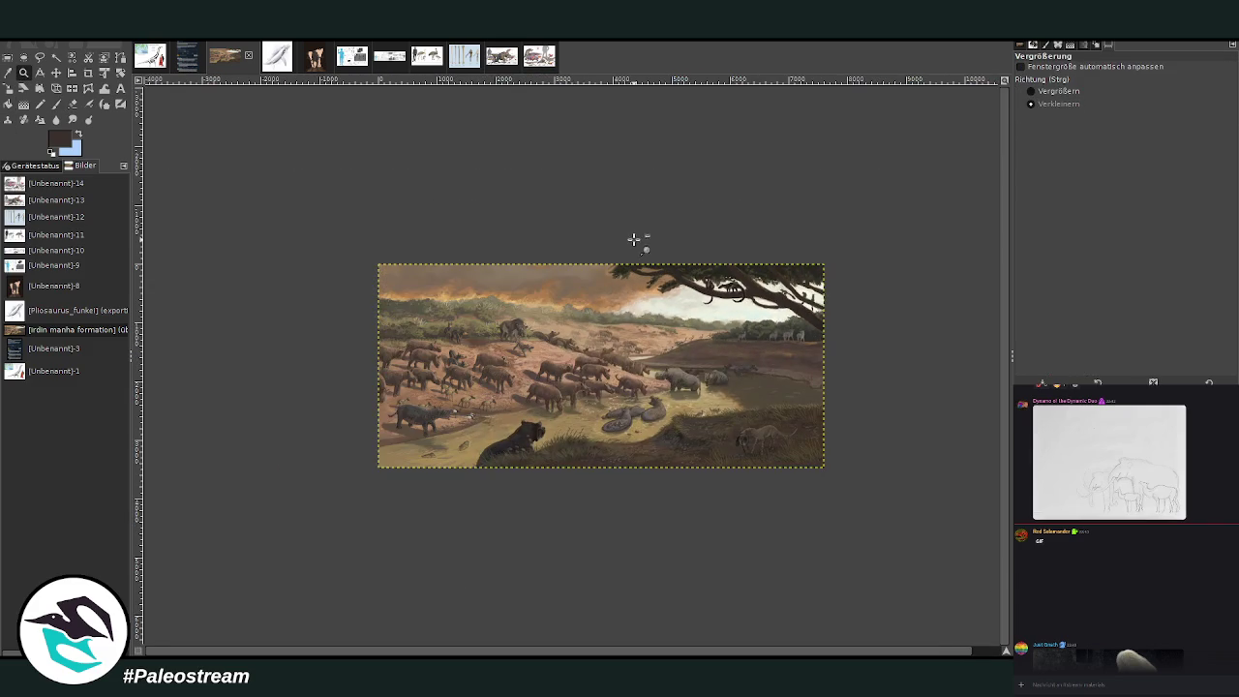
{"action": "left_click", "coordinate": [1030, 91]}
{"action": "left_click_drag", "start_coordinate": [345, 249], "coordinate": [838, 468]}
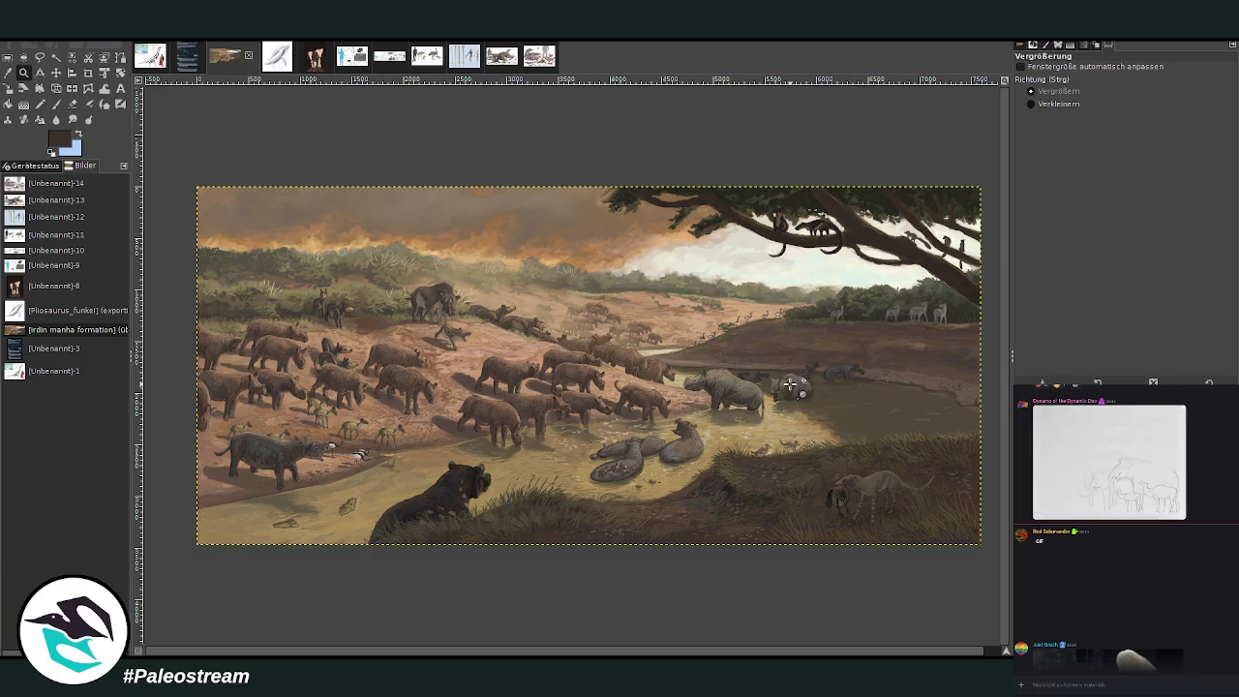
{"action": "left_click_drag", "start_coordinate": [194, 179], "coordinate": [989, 566]}
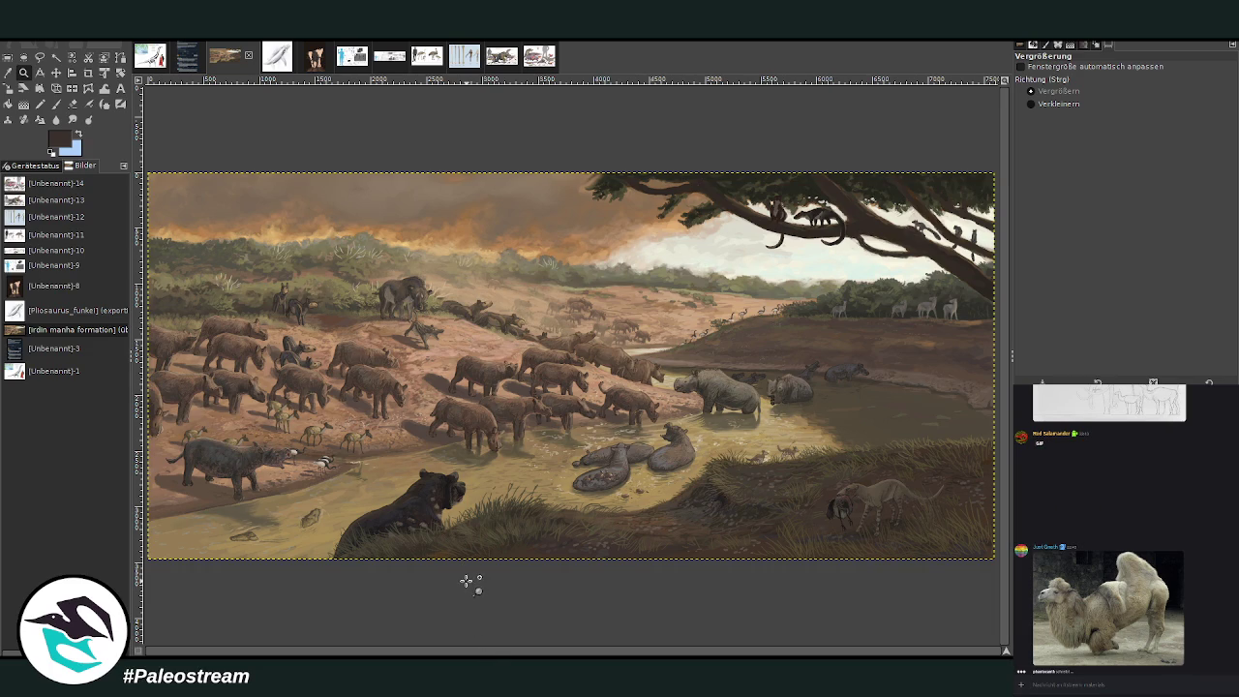
{"action": "left_click_drag", "start_coordinate": [372, 244], "coordinate": [537, 347]}
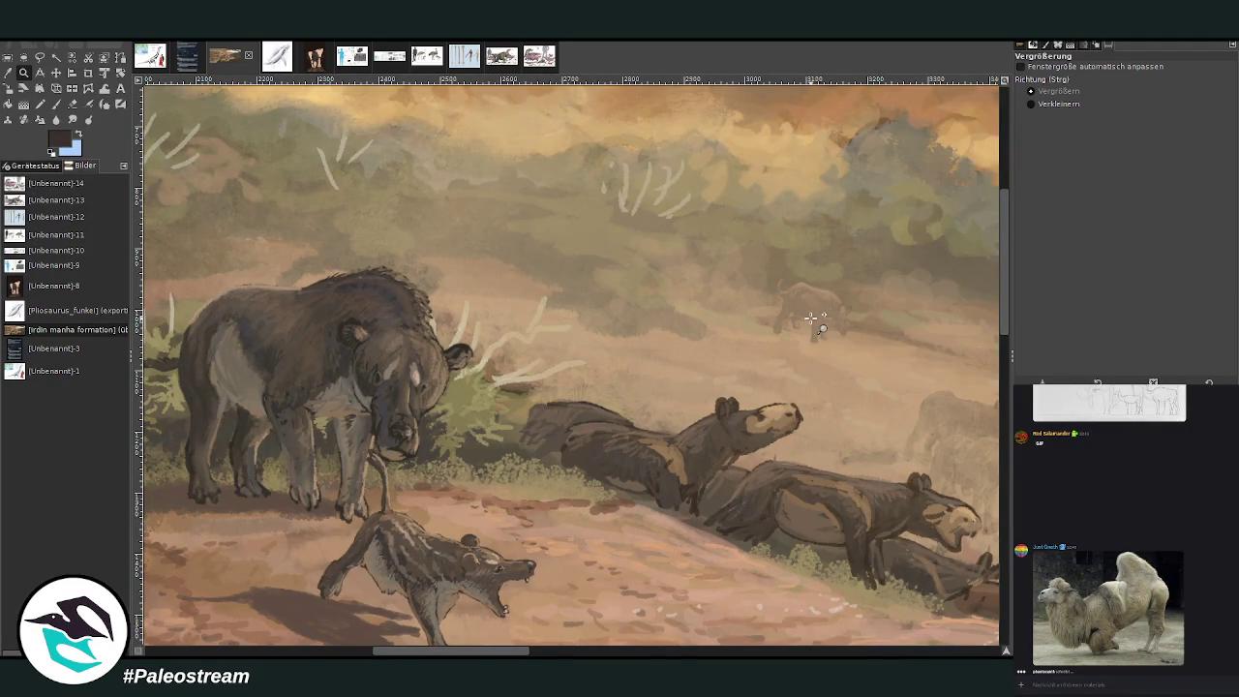
{"action": "scroll", "coordinate": [811, 317], "scroll_direction": "down", "scroll_amount": 3}
{"action": "left_click", "coordinate": [1089, 104]}
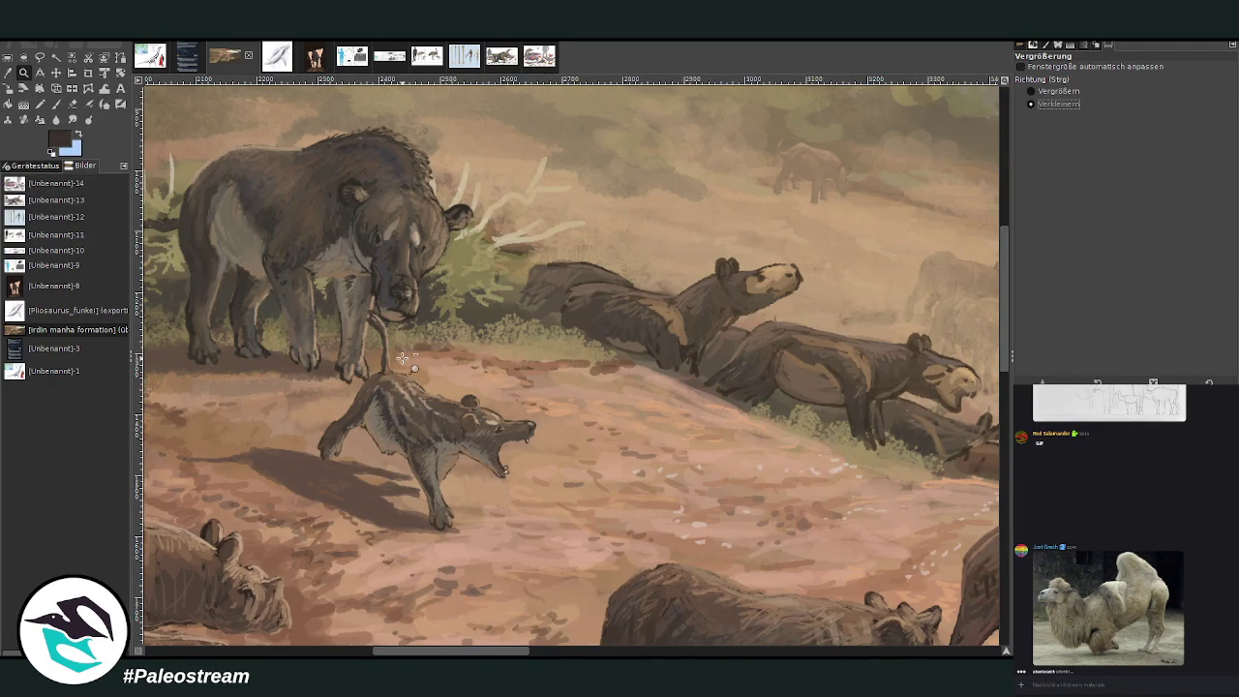
{"action": "left_click", "coordinate": [405, 362]}
{"action": "left_click", "coordinate": [405, 362]}
{"action": "left_click", "coordinate": [403, 361]}
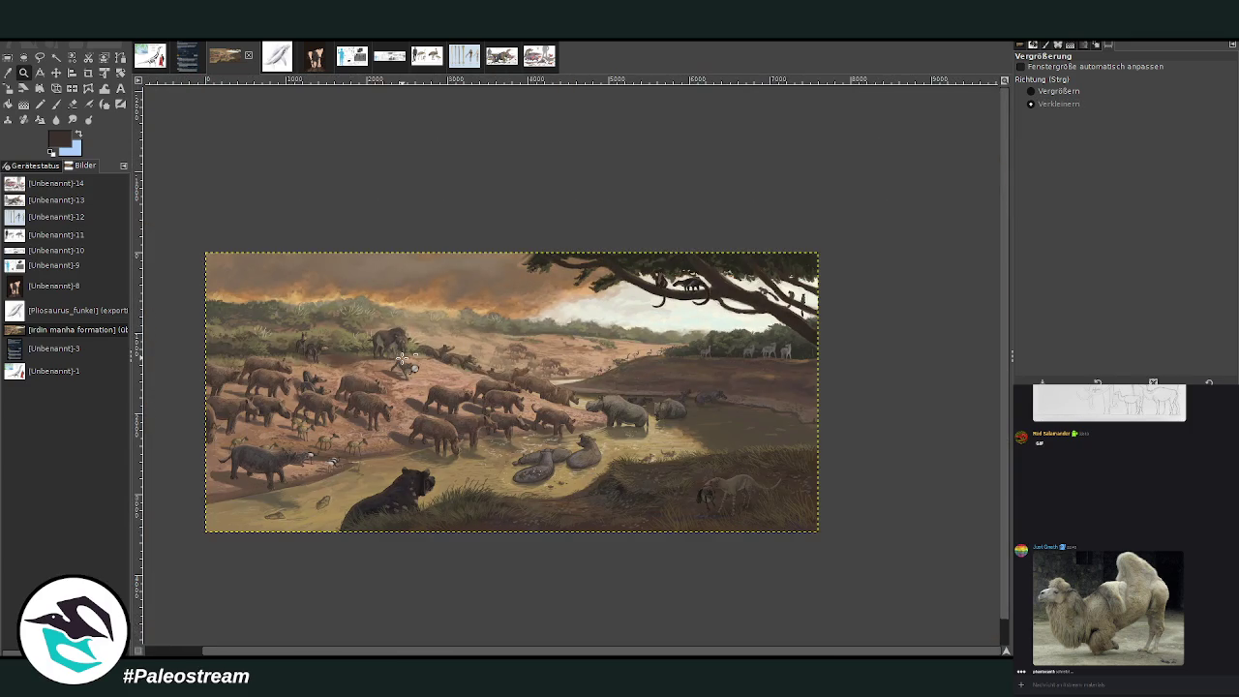
{"action": "scroll", "coordinate": [402, 360], "scroll_direction": "down", "scroll_amount": 1}
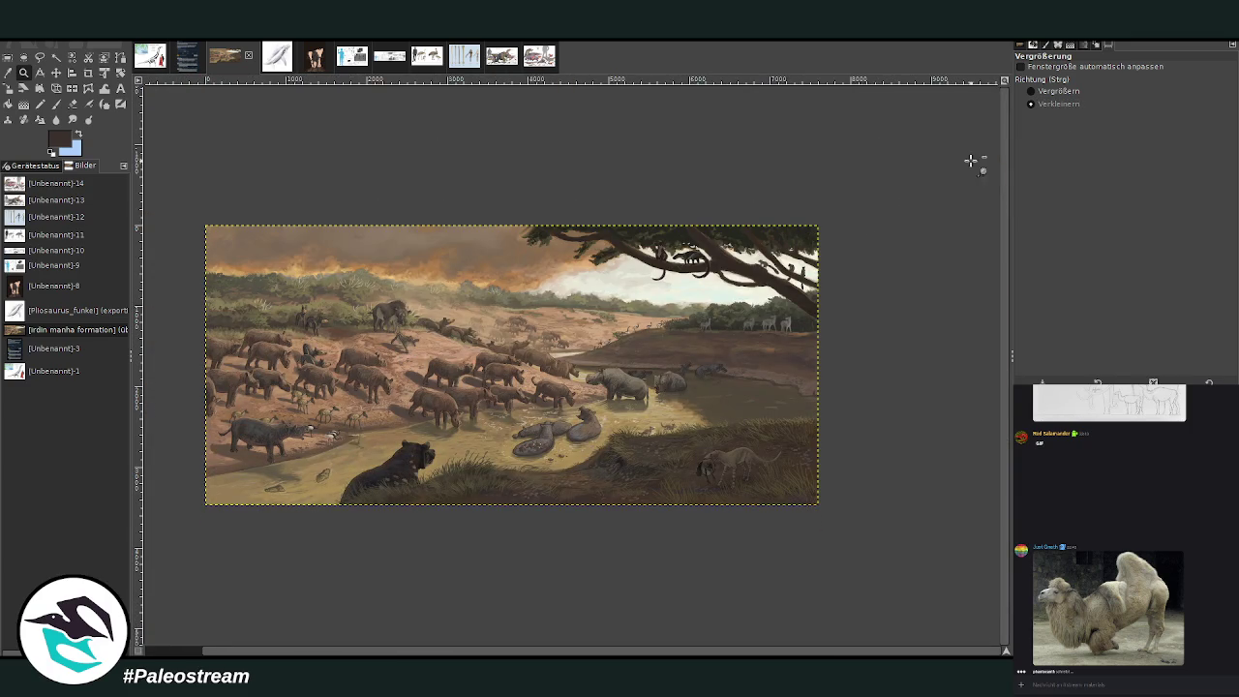
{"action": "left_click", "coordinate": [1032, 91]}
{"action": "left_click_drag", "start_coordinate": [195, 203], "coordinate": [841, 529]}
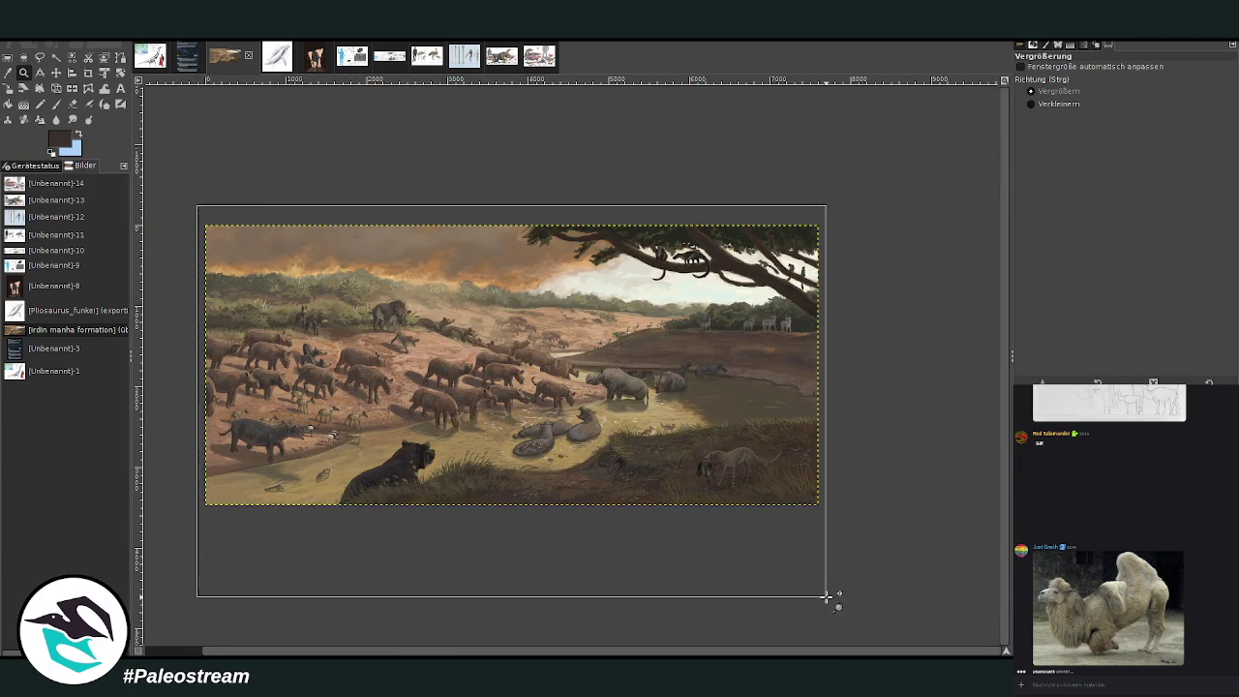
{"action": "left_click_drag", "start_coordinate": [753, 457], "coordinate": [963, 559]}
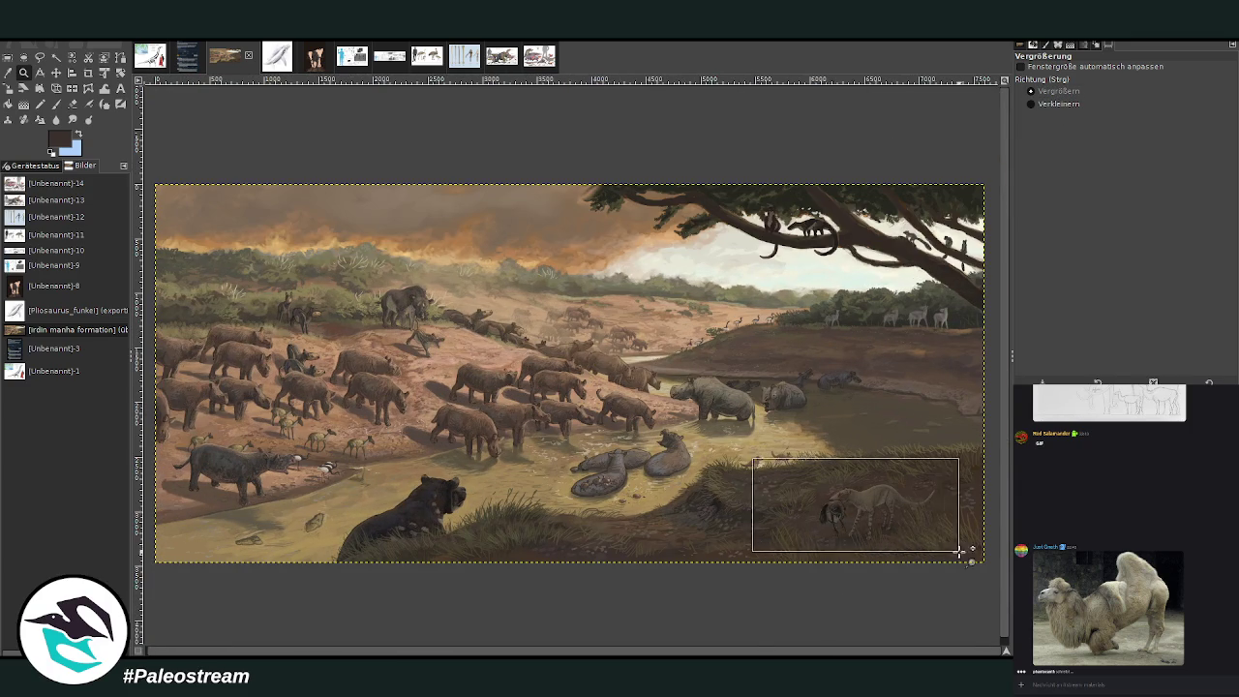
{"action": "left_click", "coordinate": [1032, 103]}
{"action": "left_click", "coordinate": [833, 378]}
{"action": "left_click", "coordinate": [833, 377]}
{"action": "left_click", "coordinate": [833, 378]}
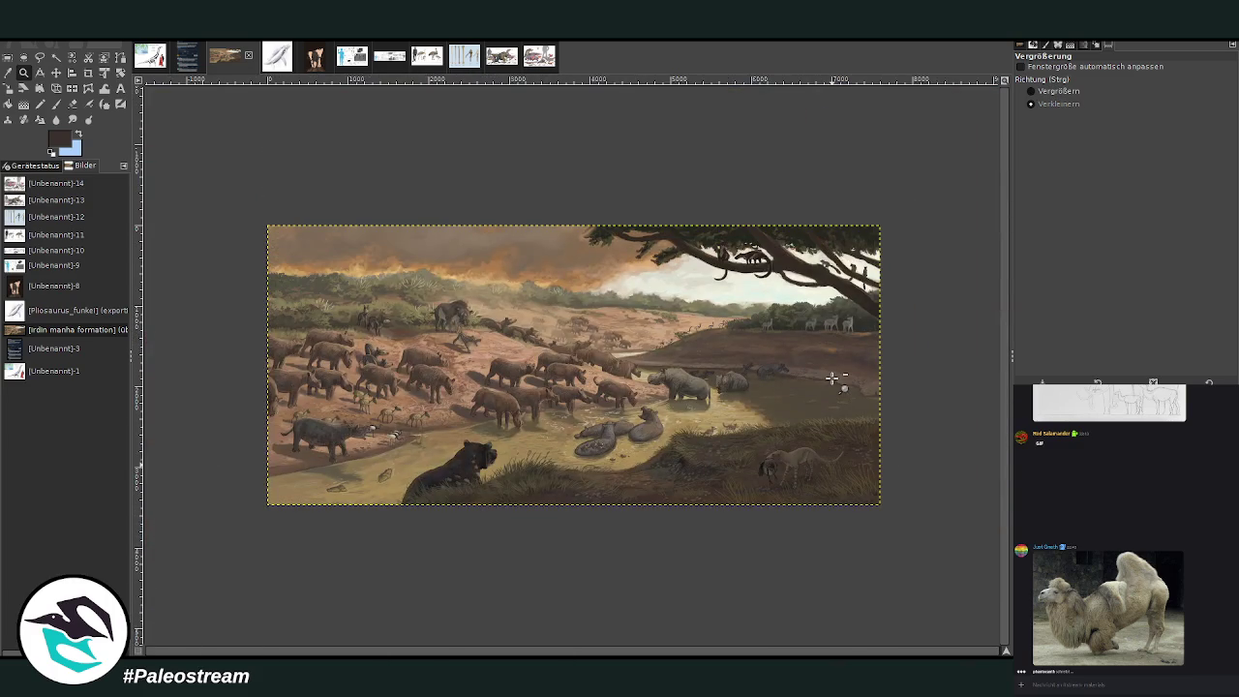
{"action": "left_click", "coordinate": [1031, 91]}
{"action": "left_click_drag", "start_coordinate": [257, 215], "coordinate": [895, 523]}
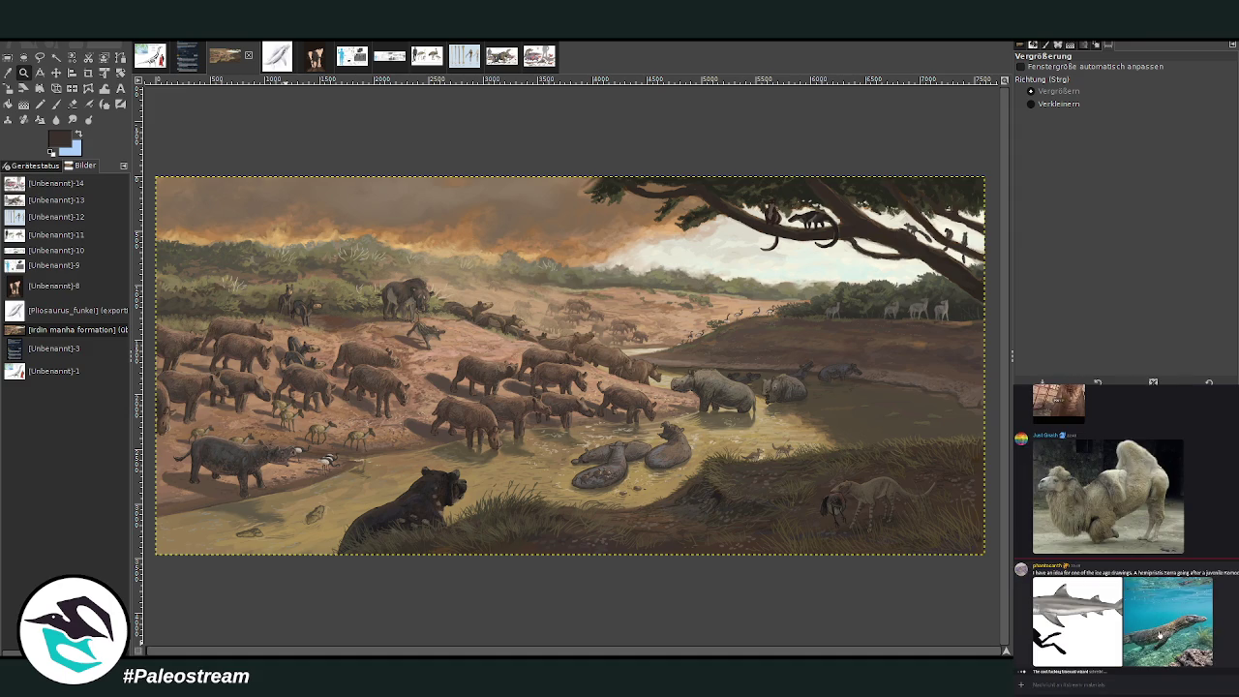
{"action": "left_click", "coordinate": [1159, 634]}
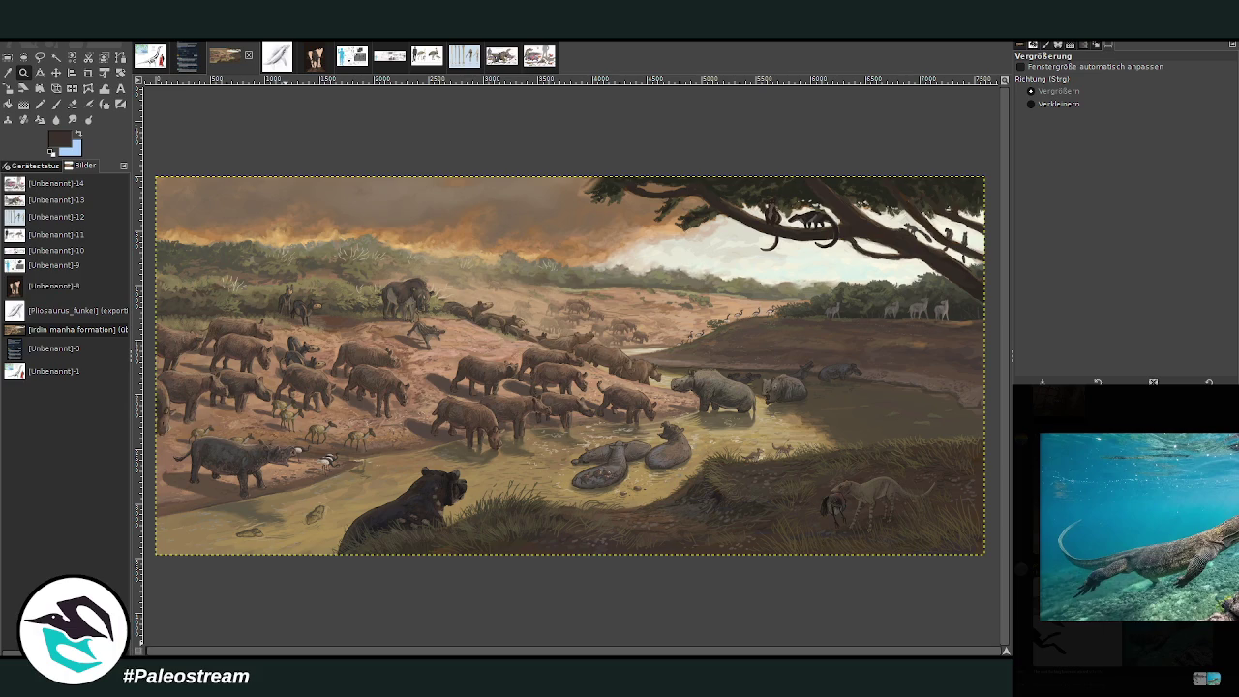
{"action": "key", "text": "Escape"}
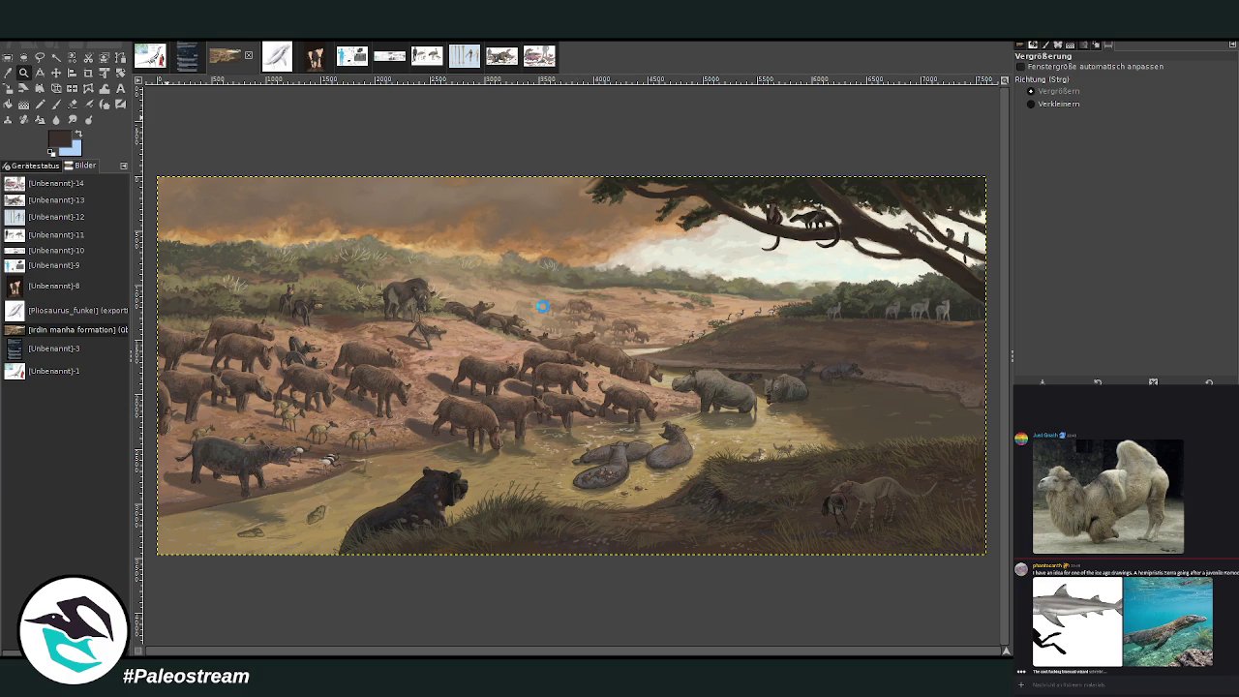
Step: Paste the clipboard as a new image, creating [Unbenannt]-16
{"action": "key", "text": "ctrl+shift+v"}
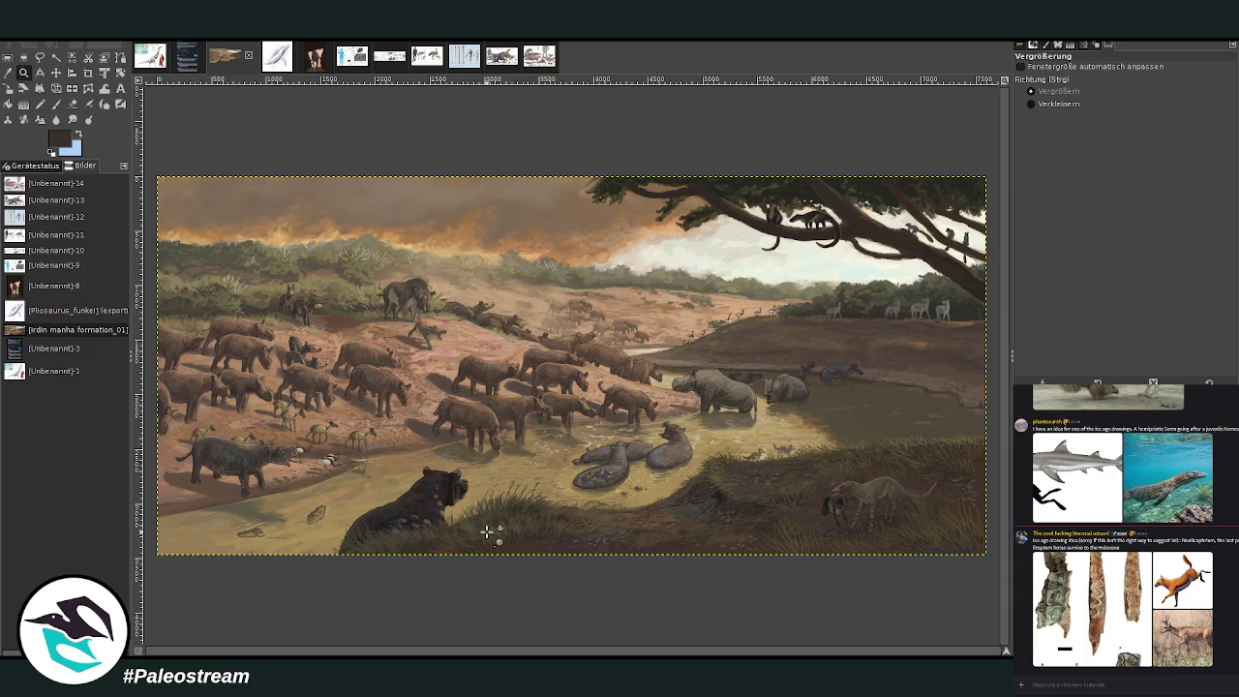
Step: Zoom in on the tree branches in the sky, then zoom back until the whole painting fills the window
{"action": "left_click_drag", "start_coordinate": [552, 152], "coordinate": [640, 224]}
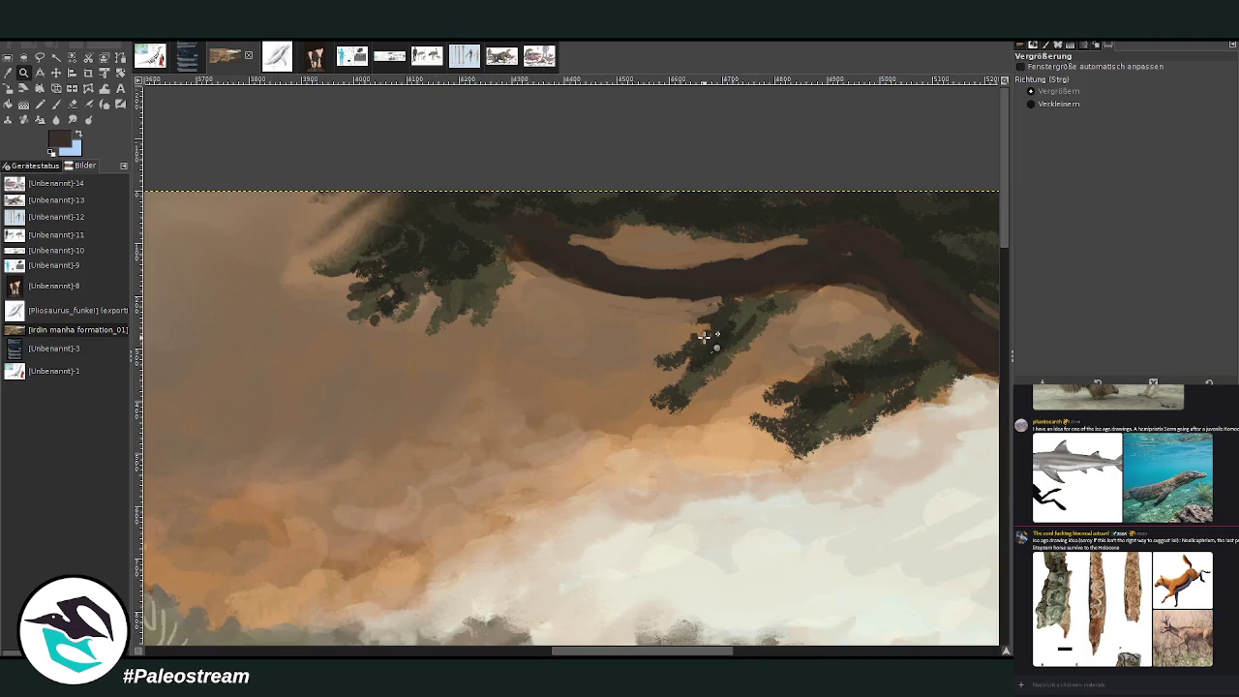
{"action": "left_click", "coordinate": [1030, 104]}
{"action": "left_click", "coordinate": [579, 298]}
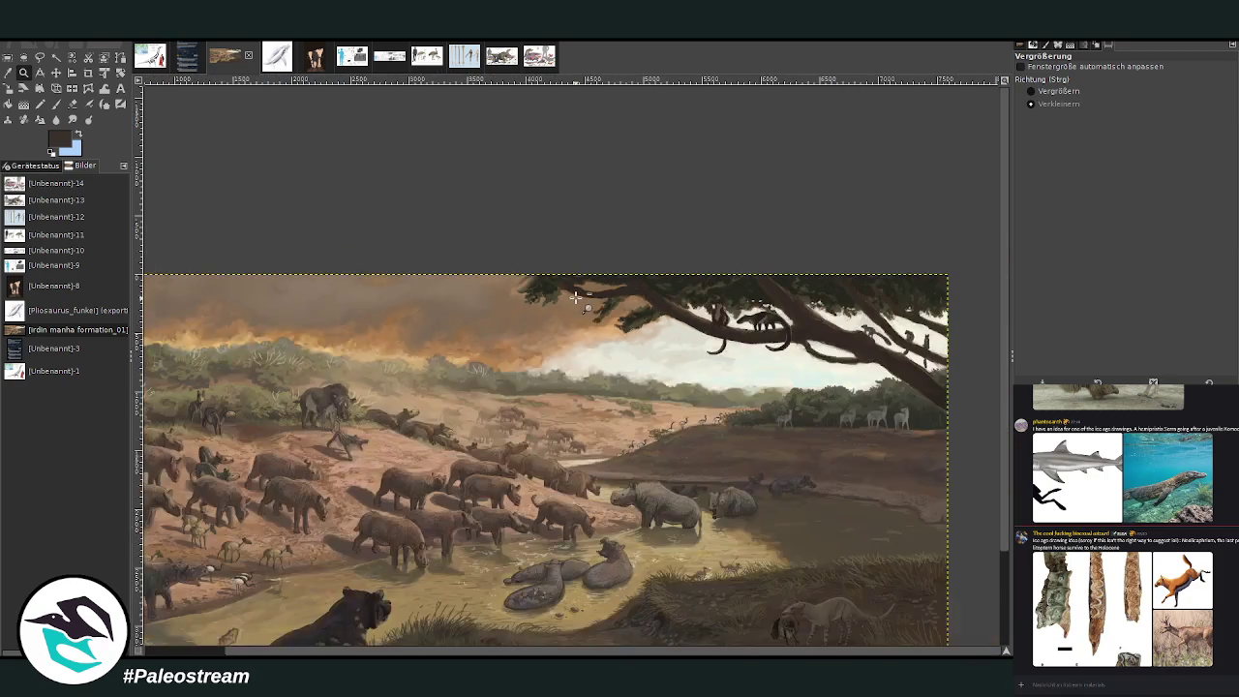
{"action": "left_click", "coordinate": [1034, 91]}
{"action": "left_click_drag", "start_coordinate": [170, 274], "coordinate": [846, 587]}
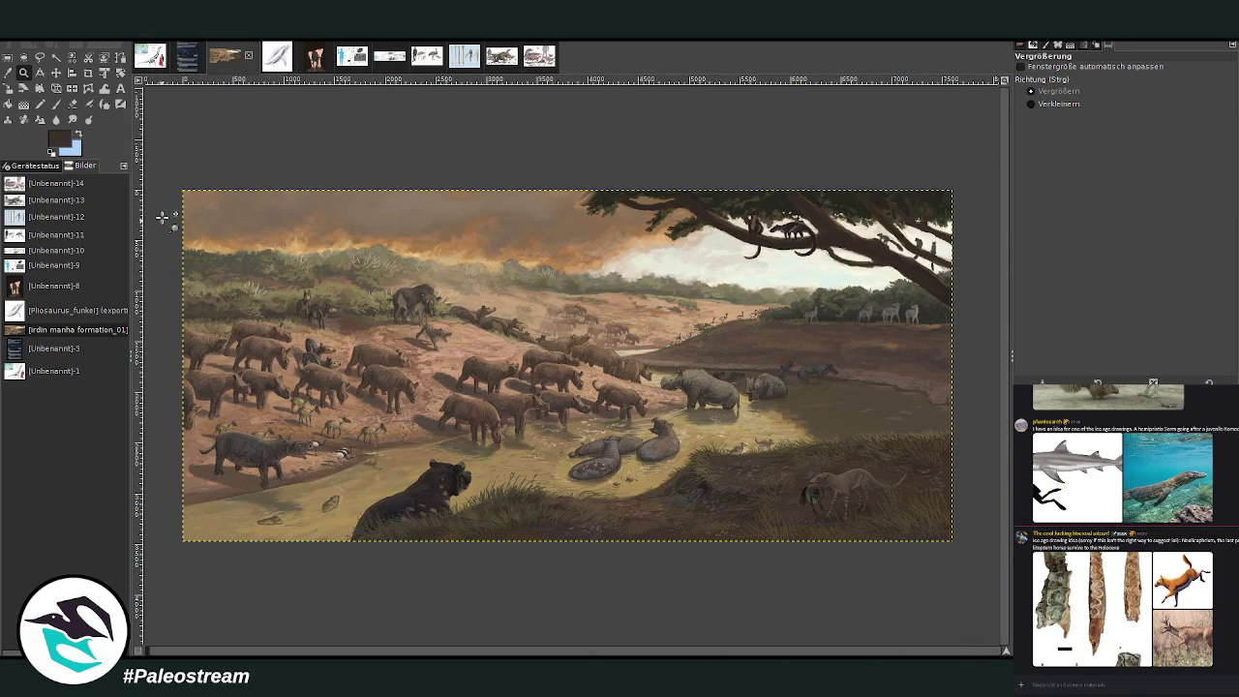
{"action": "left_click_drag", "start_coordinate": [177, 183], "coordinate": [966, 544]}
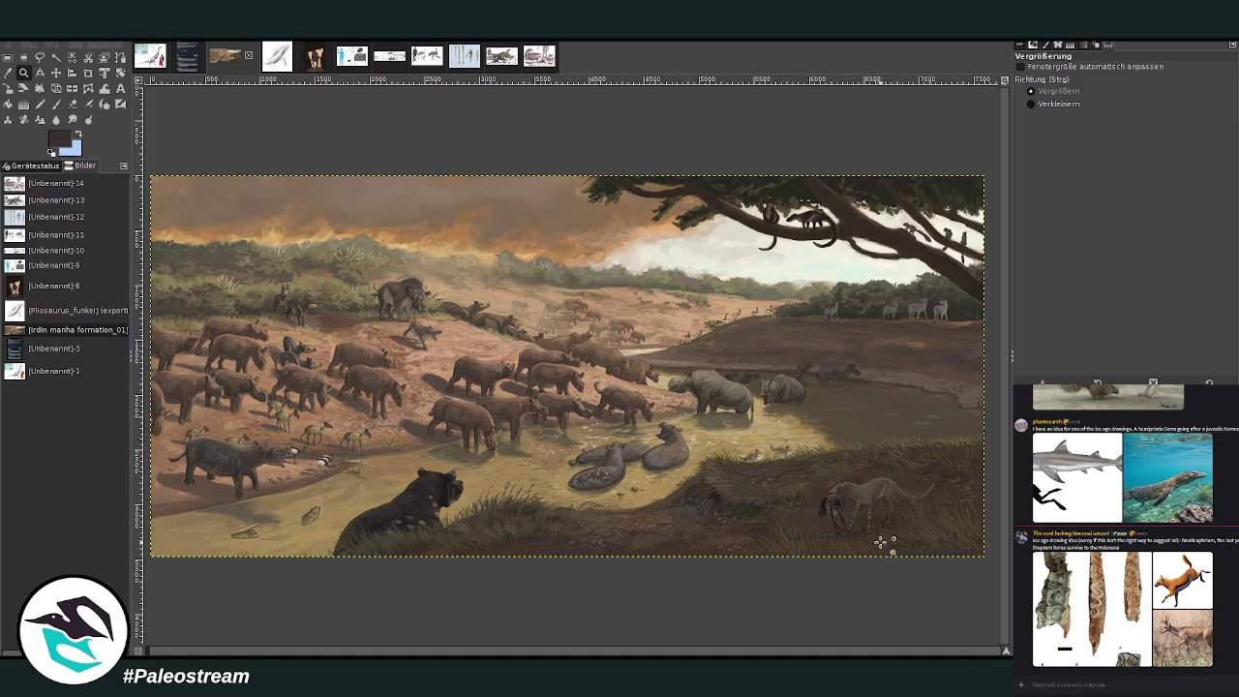
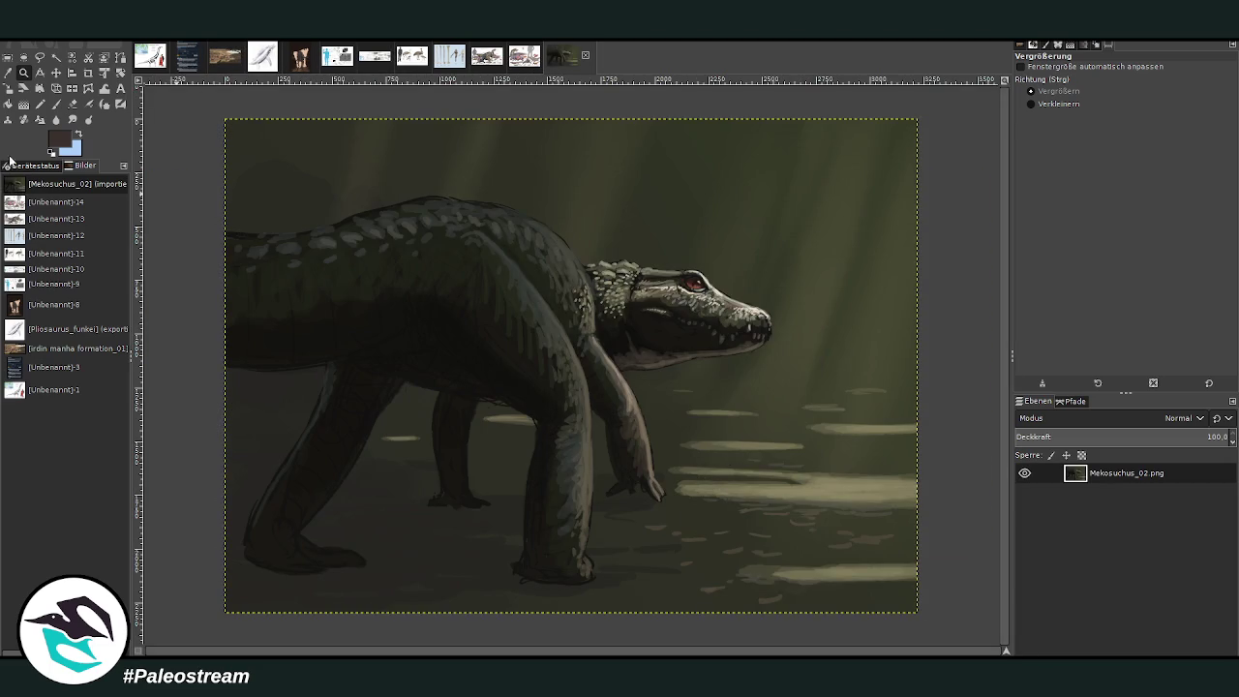
Step: Paint the whole crocodile image white with a Paintbrush at size 1514 and opacity 100
{"action": "left_click", "coordinate": [55, 103]}
{"action": "left_click", "coordinate": [80, 137]}
{"action": "key", "text": "d"}
{"action": "key", "text": "x"}
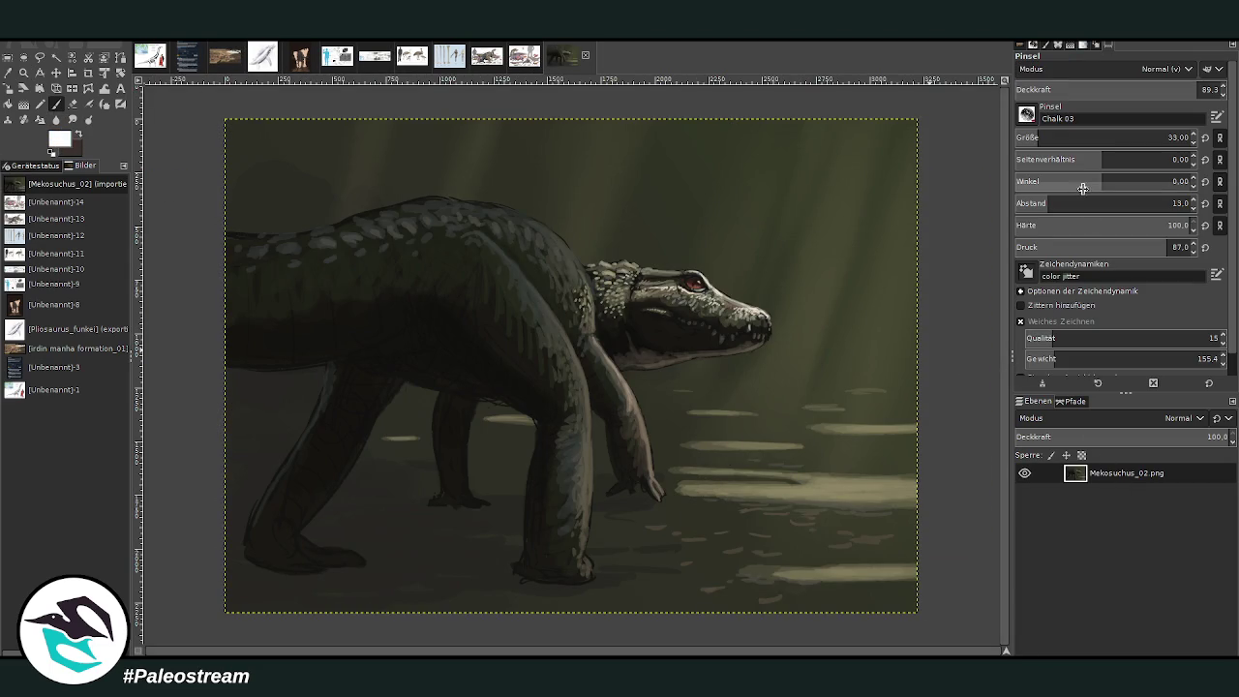
{"action": "left_click_drag", "start_coordinate": [1065, 137], "coordinate": [1166, 137]}
{"action": "left_click_drag", "start_coordinate": [1201, 86], "coordinate": [1227, 89]}
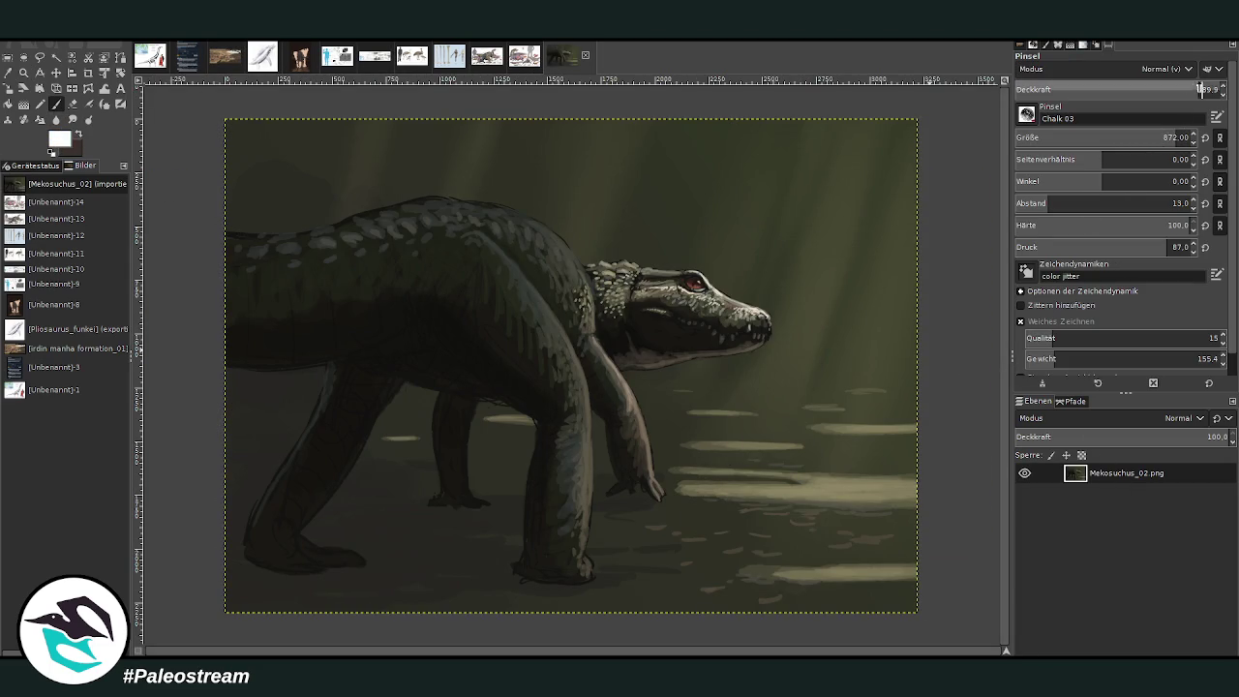
{"action": "left_click_drag", "start_coordinate": [1123, 138], "coordinate": [1159, 137]}
{"action": "mouse_move", "coordinate": [446, 124]}
{"action": "left_mouse_down"}
{"action": "mouse_move", "coordinate": [304, 165]}
{"action": "mouse_move", "coordinate": [345, 346]}
{"action": "mouse_move", "coordinate": [290, 511]}
{"action": "mouse_move", "coordinate": [933, 390]}
{"action": "mouse_move", "coordinate": [443, 152]}
{"action": "mouse_move", "coordinate": [677, 359]}
{"action": "left_mouse_up"}
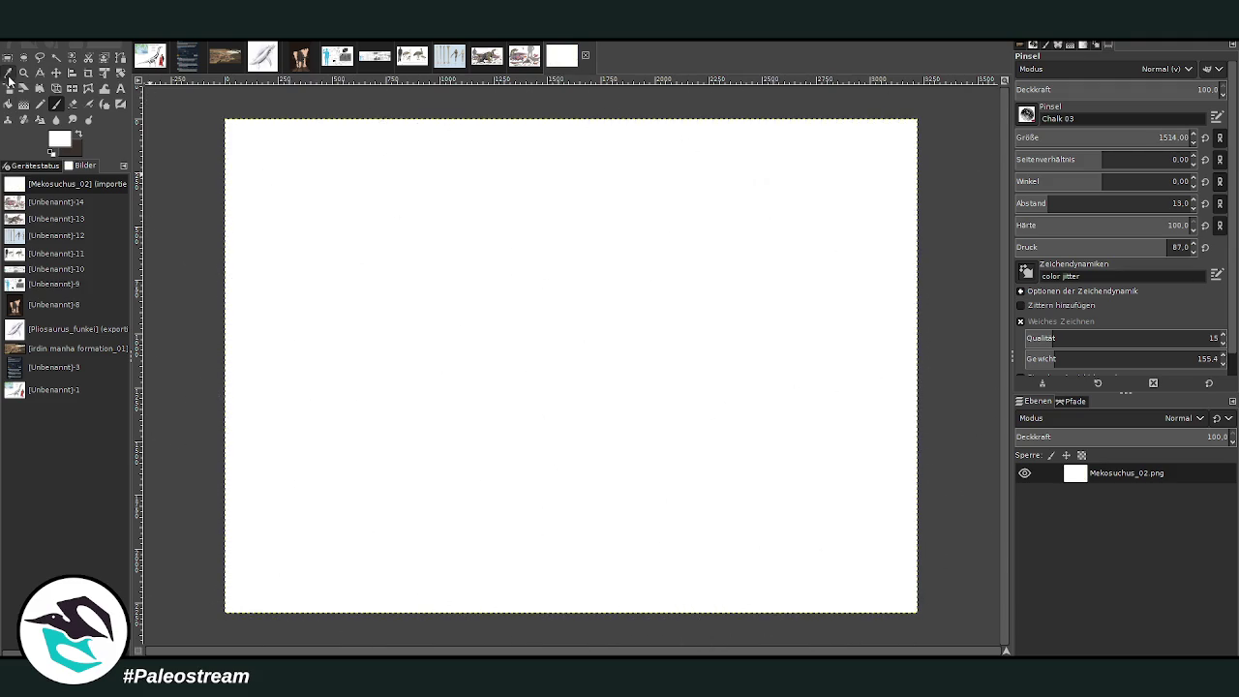
Step: Zoom so the canvas fills the view, then paste the elephant skeleton comparison image
{"action": "left_click", "coordinate": [23, 73]}
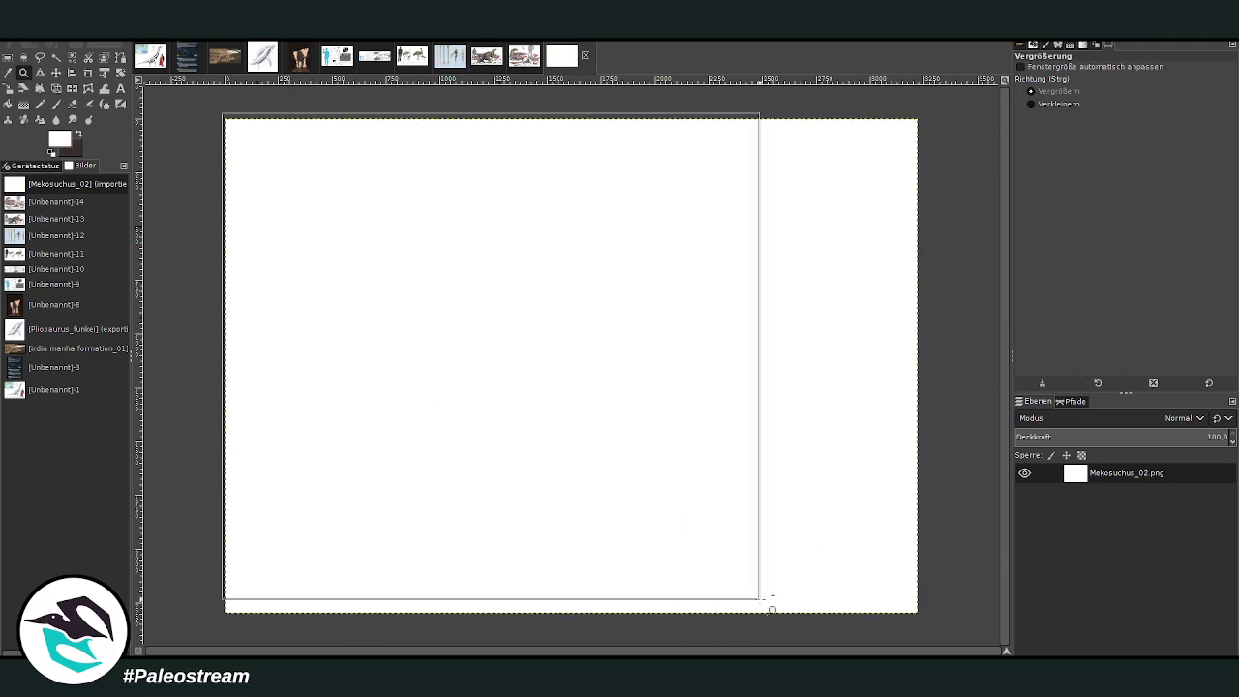
{"action": "left_click_drag", "start_coordinate": [221, 110], "coordinate": [924, 627]}
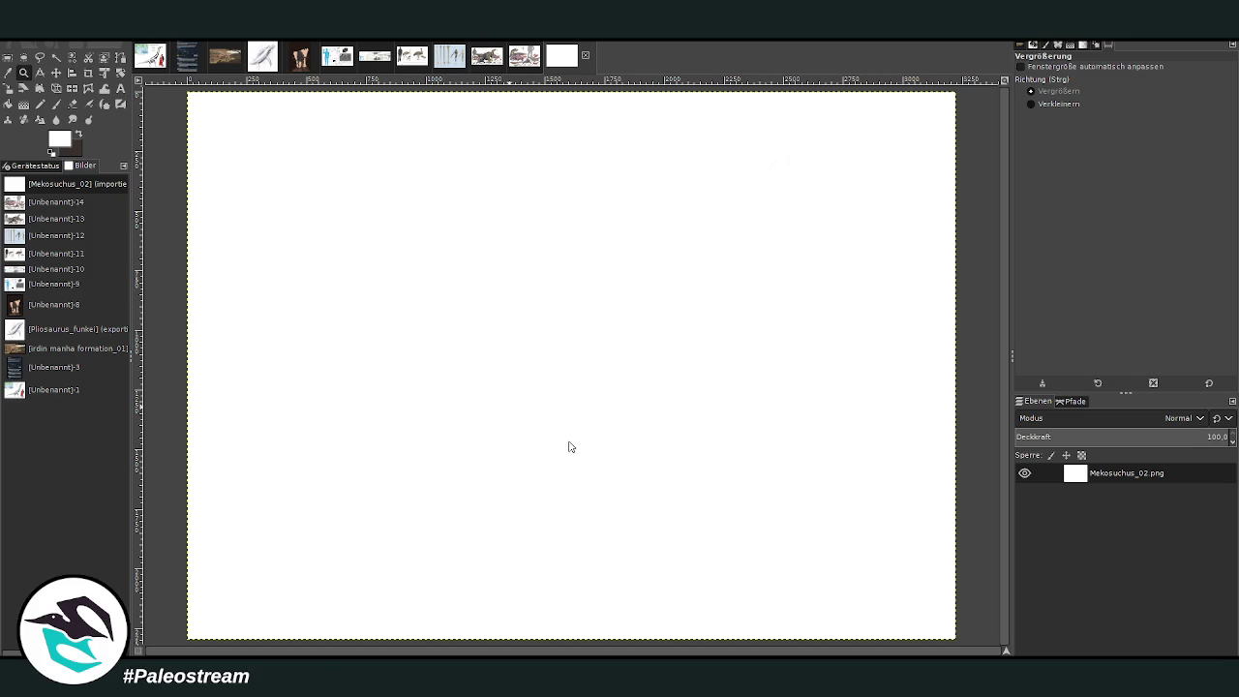
{"action": "key", "text": "ctrl+v"}
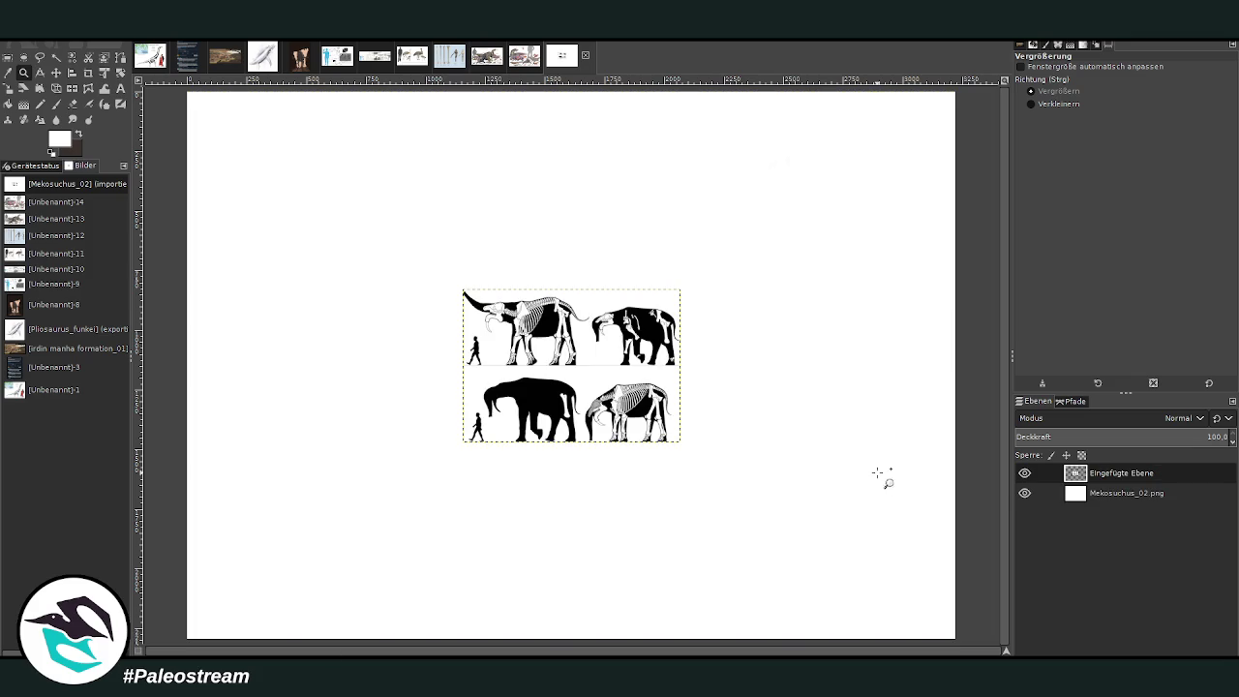
Step: Drag the elephant comparison layer to the top-right corner with the Move tool
{"action": "left_click", "coordinate": [55, 72]}
{"action": "left_click_drag", "start_coordinate": [642, 409], "coordinate": [920, 220]}
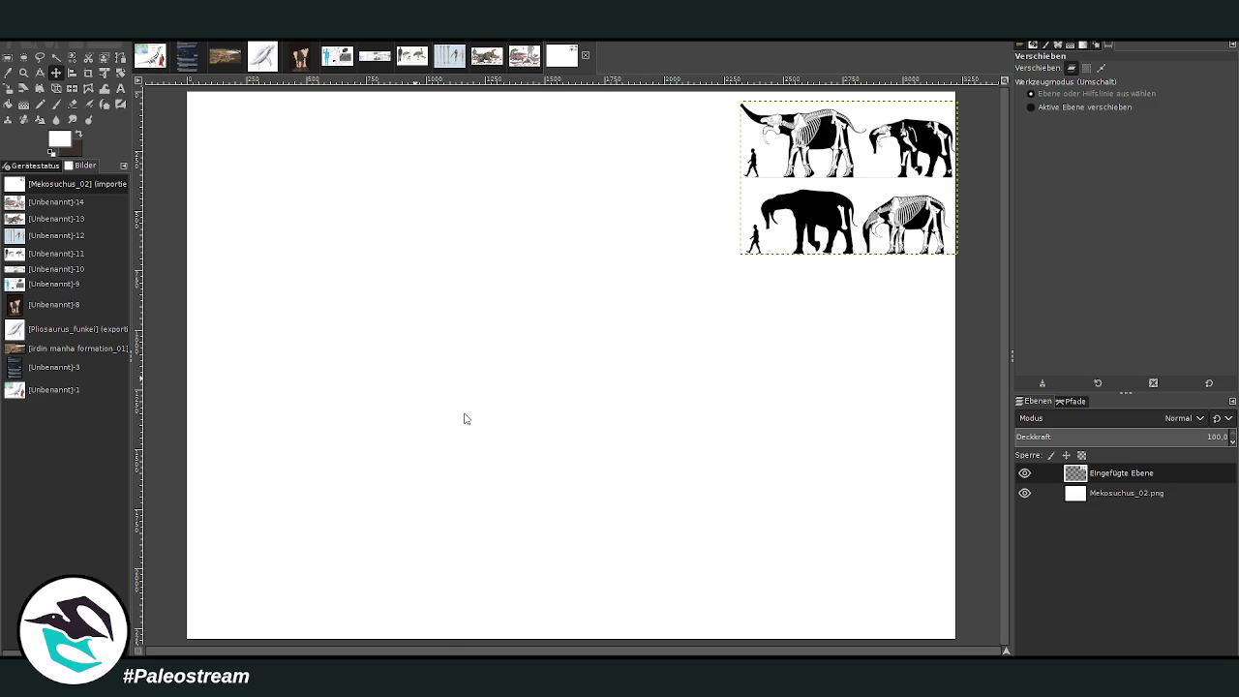
Step: Paste the skull fossil PDF page screenshot as layer Eingefügte Ebene #1
{"action": "key", "text": "ctrl+v"}
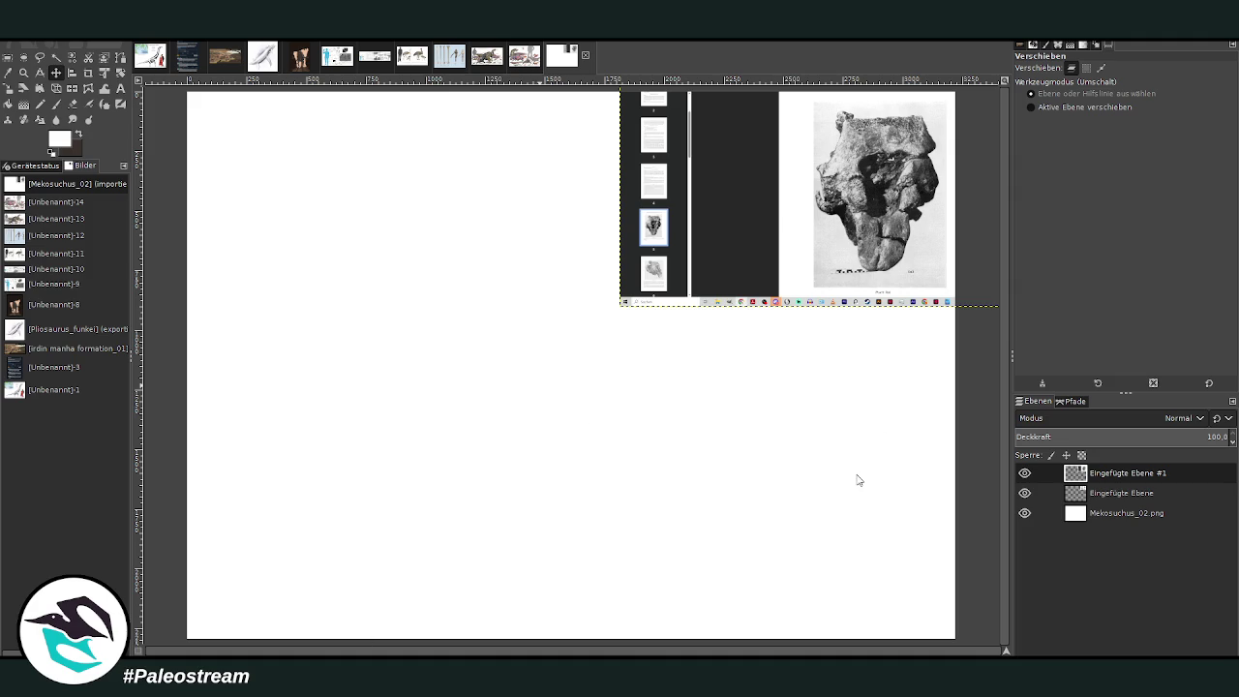
Step: Paste two more skull page screenshots and move the newest one to the lower left
{"action": "key", "text": "ctrl+v"}
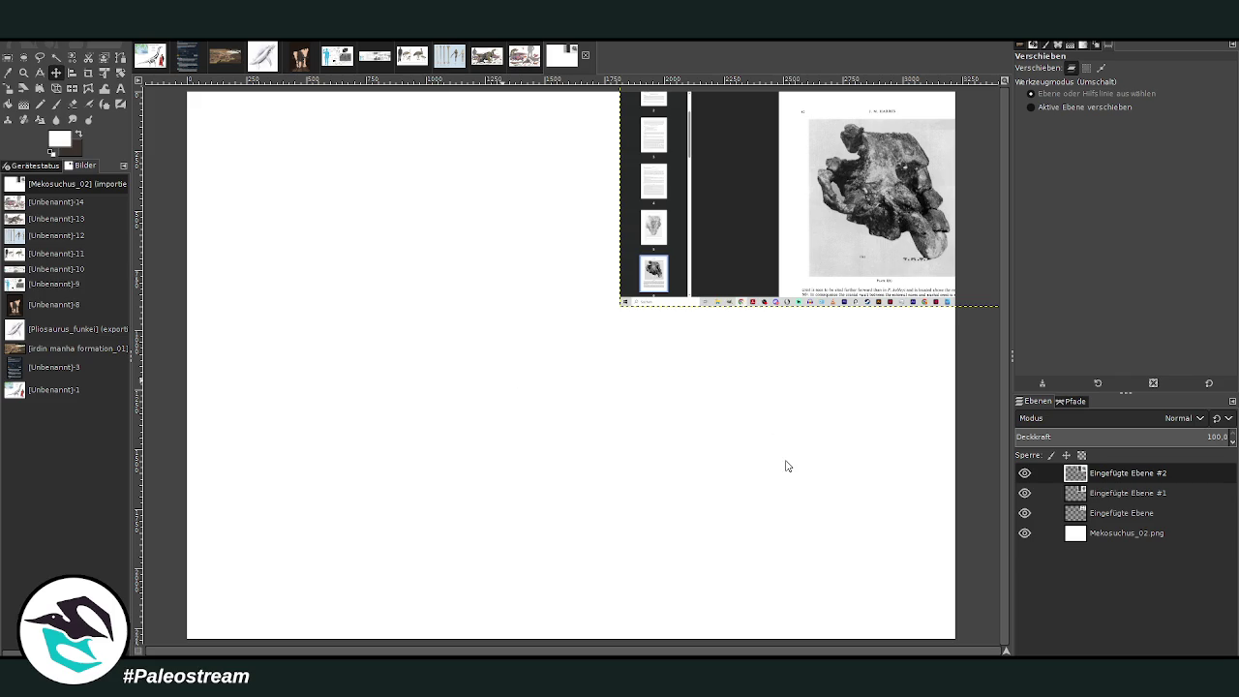
{"action": "key", "text": "ctrl+v"}
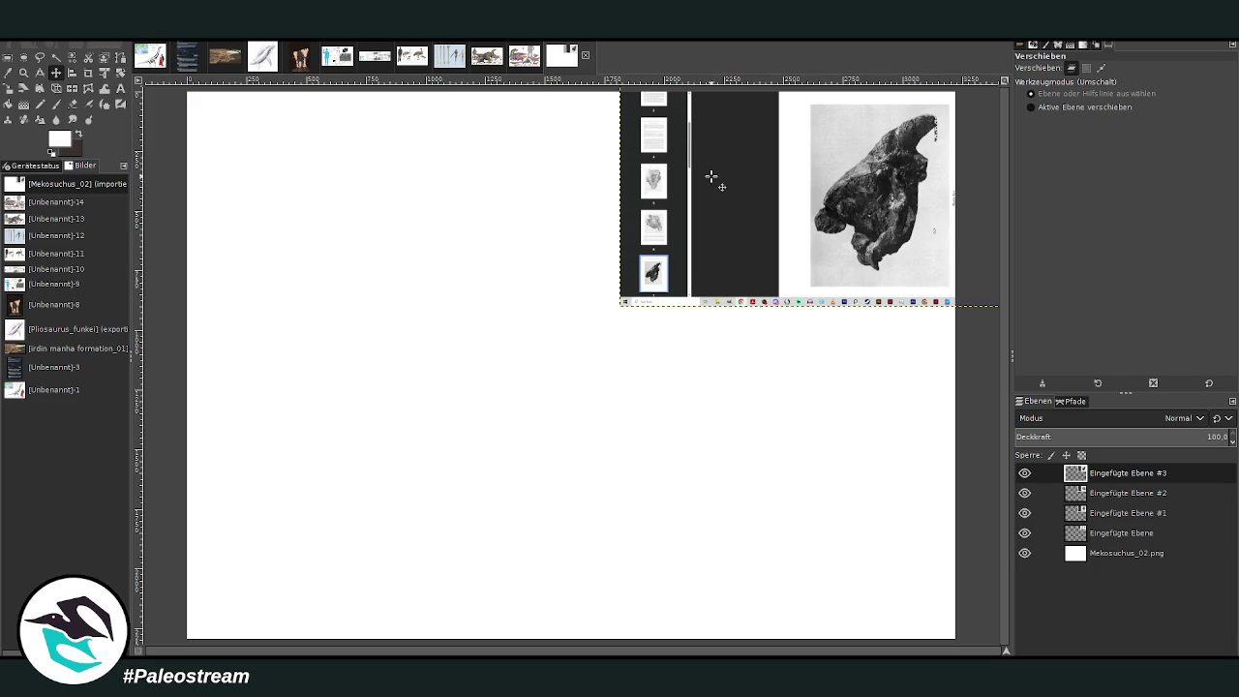
{"action": "left_click_drag", "start_coordinate": [887, 176], "coordinate": [481, 366]}
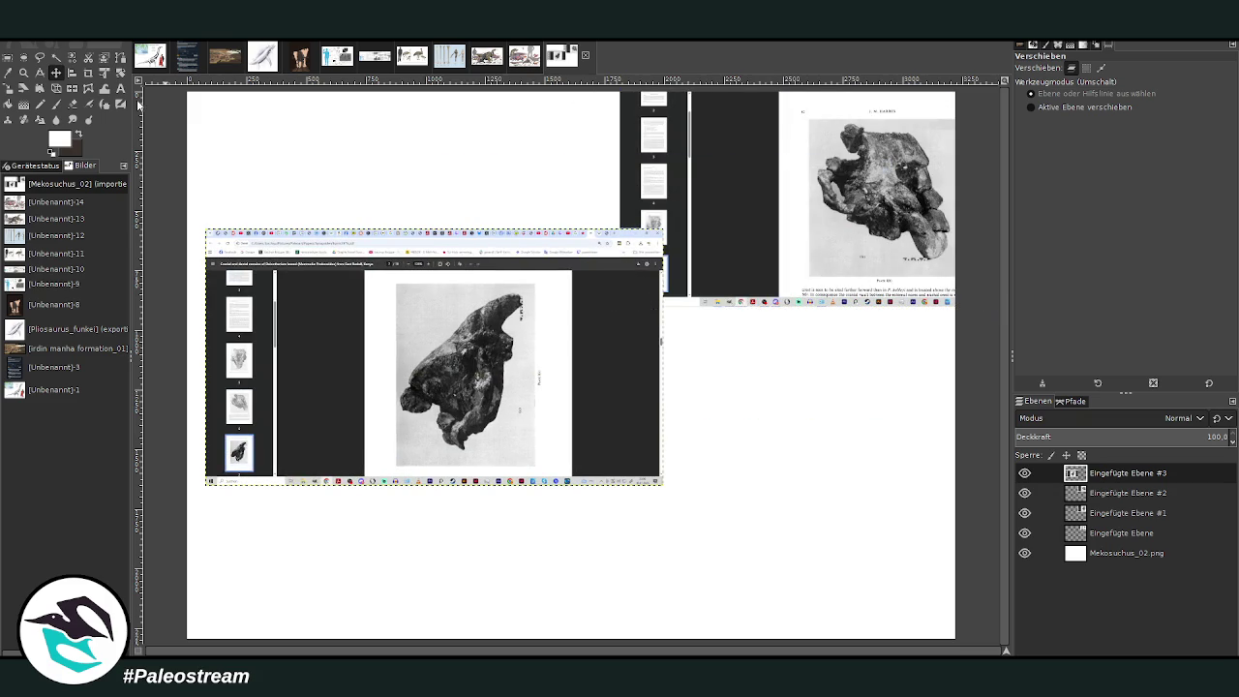
Step: Rotate the newest screenshot by 90 degrees
{"action": "left_click", "coordinate": [120, 73]}
{"action": "left_click", "coordinate": [756, 187]}
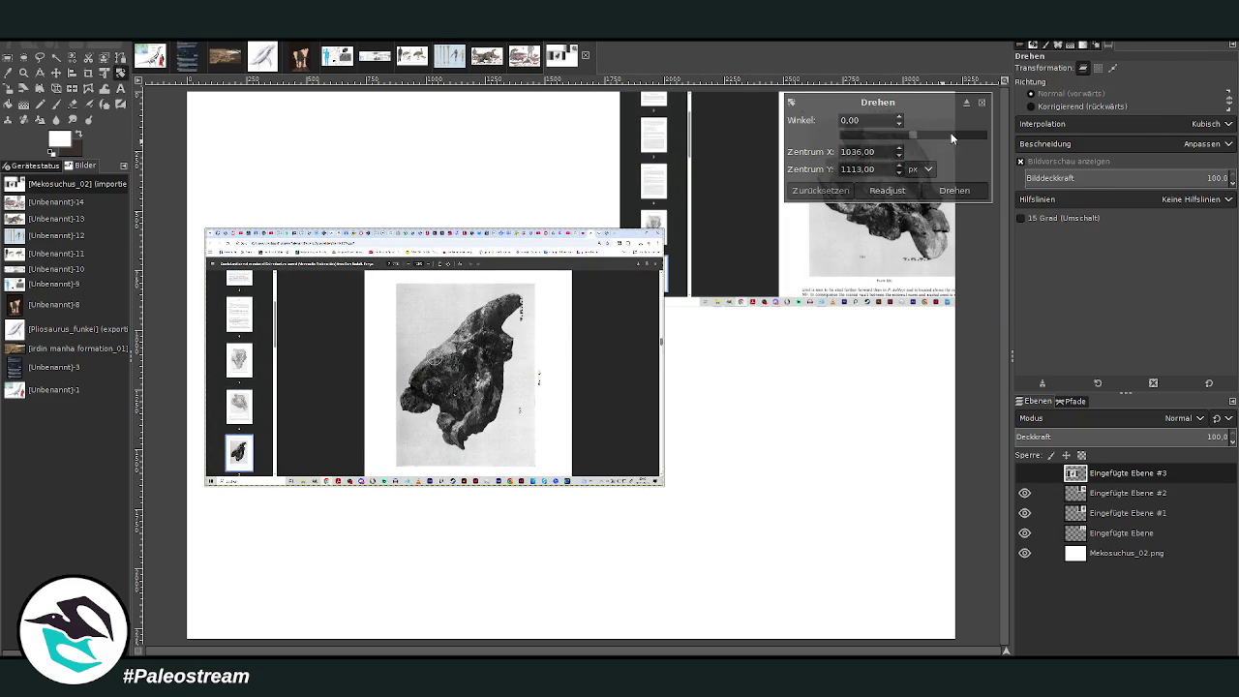
{"action": "left_click_drag", "start_coordinate": [950, 133], "coordinate": [951, 135]}
{"action": "left_click", "coordinate": [954, 189]}
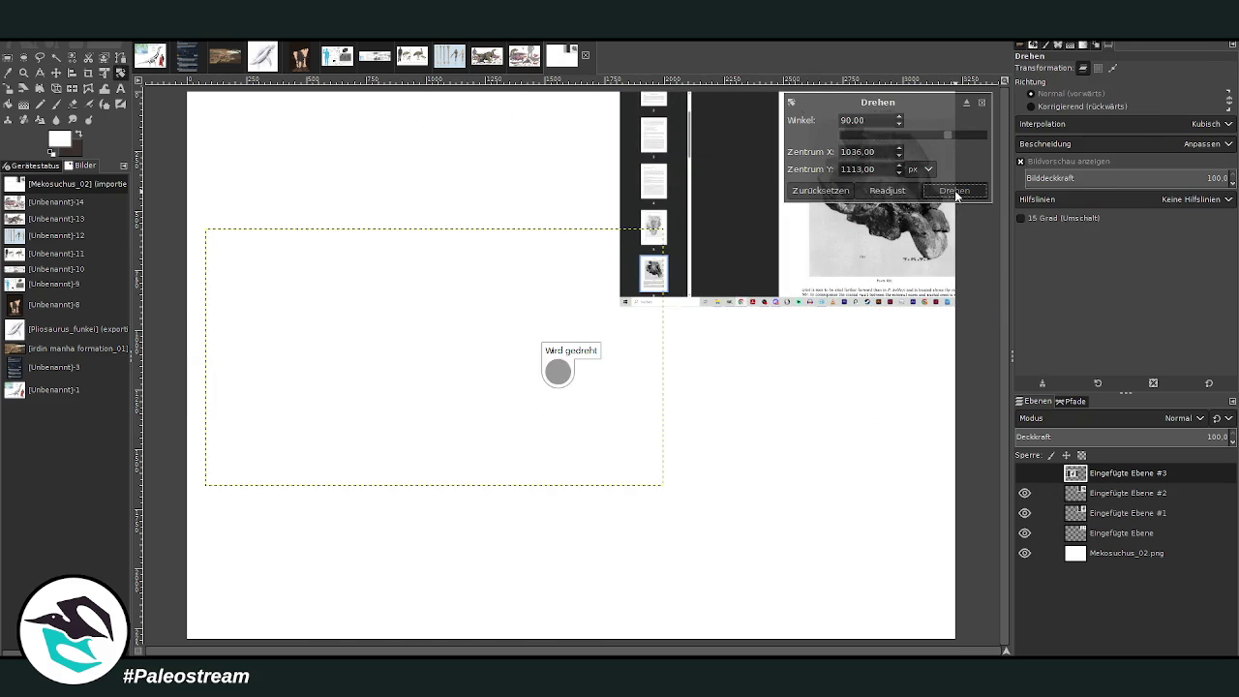
Step: Crop the rotated screenshot down to just the skull photo
{"action": "left_click", "coordinate": [89, 74]}
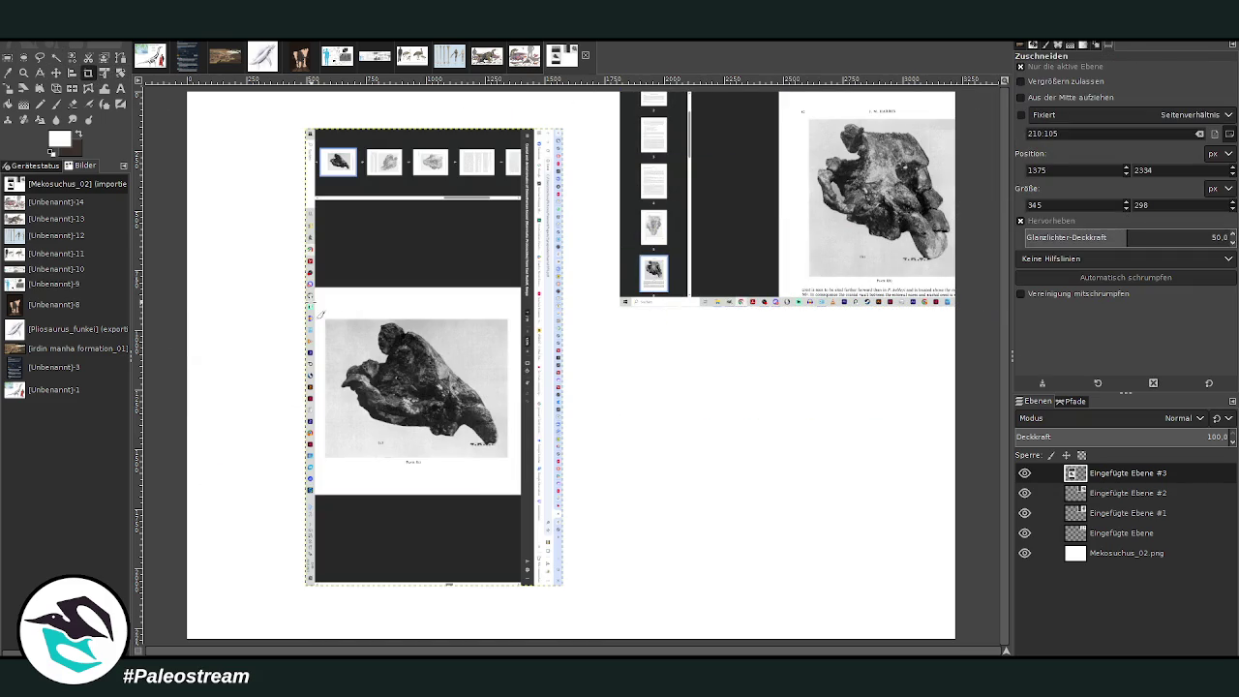
{"action": "left_click_drag", "start_coordinate": [332, 312], "coordinate": [504, 455]}
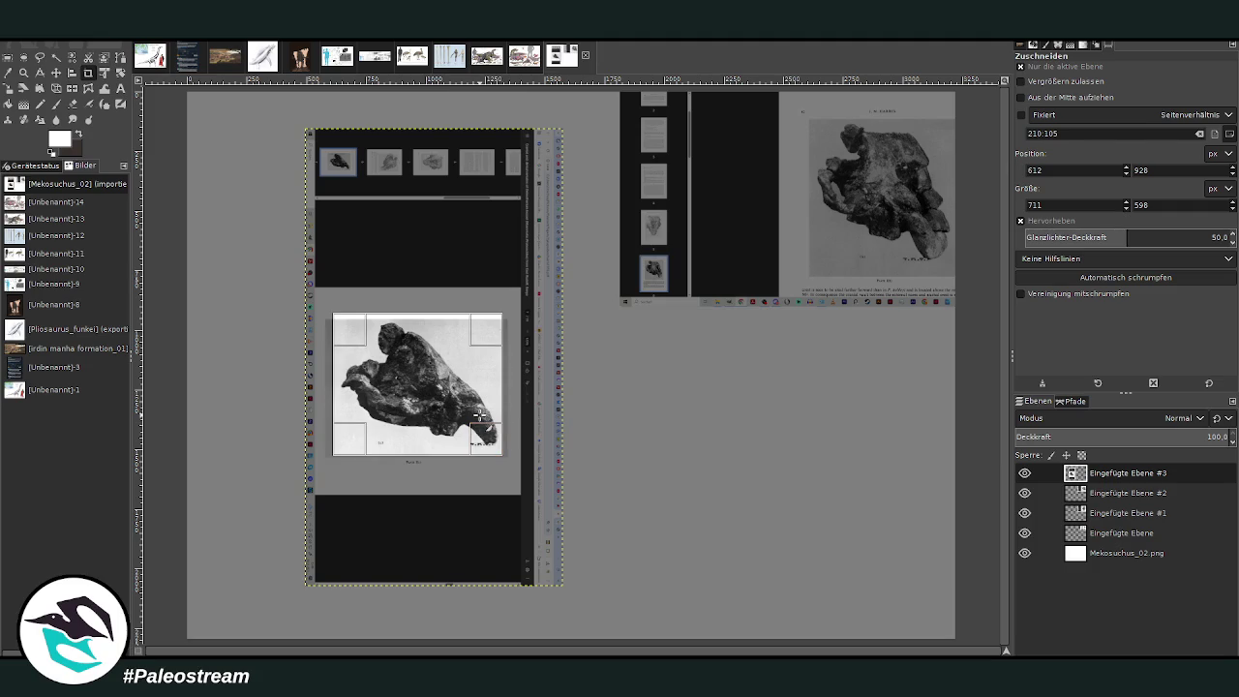
{"action": "key", "text": "Return"}
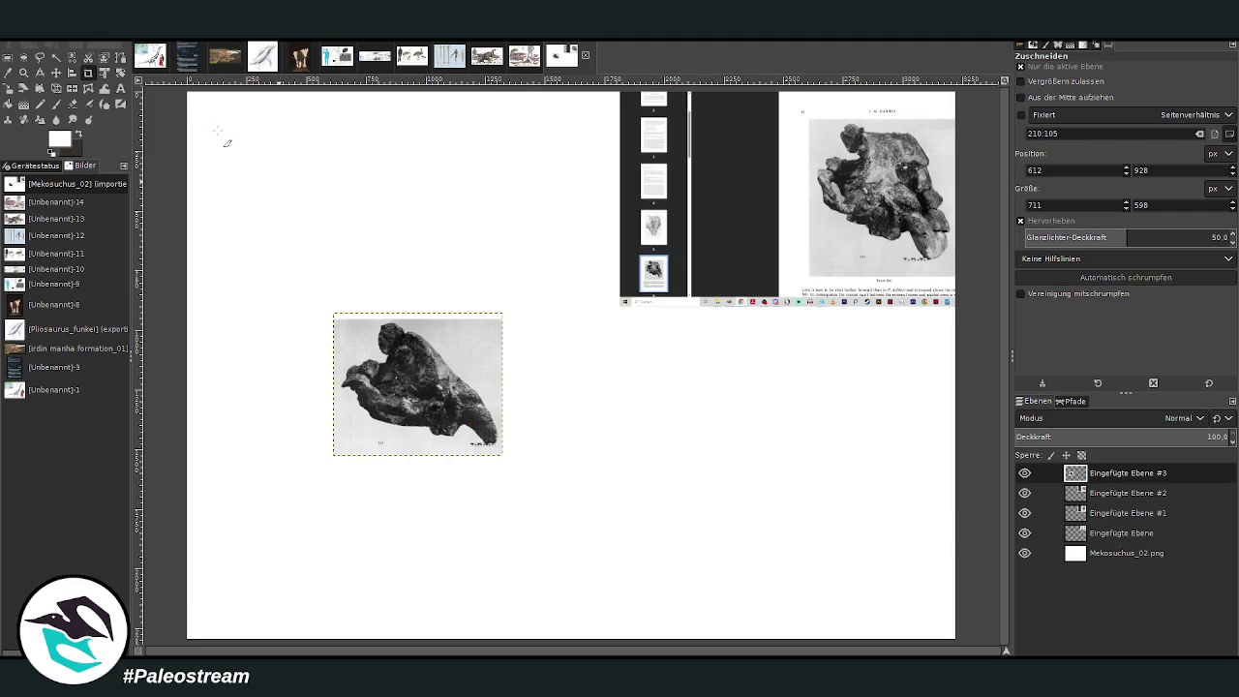
{"action": "left_click", "coordinate": [56, 72]}
Step: Drag the cropped skull photo up to the top right, overlapping the screenshots
{"action": "left_click_drag", "start_coordinate": [426, 346], "coordinate": [706, 125]}
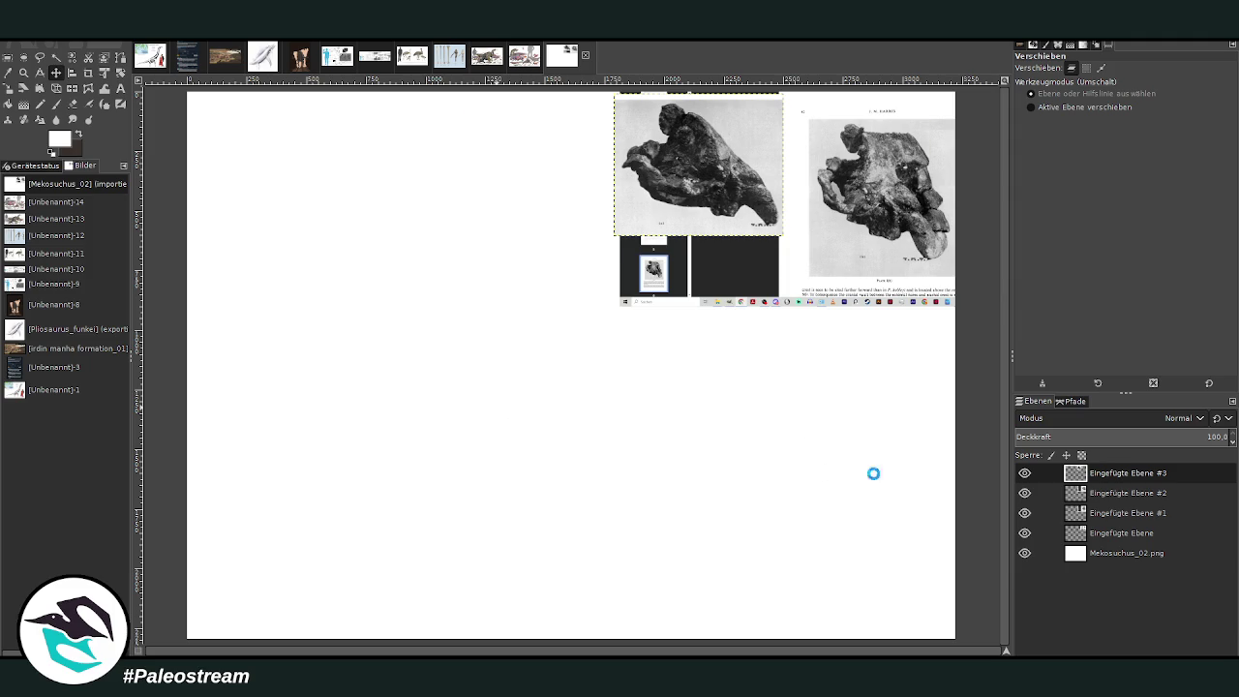
Step: Paste the bone-drawing page and crop it to the jaw bones
{"action": "key", "text": "ctrl+v"}
{"action": "left_click", "coordinate": [88, 72]}
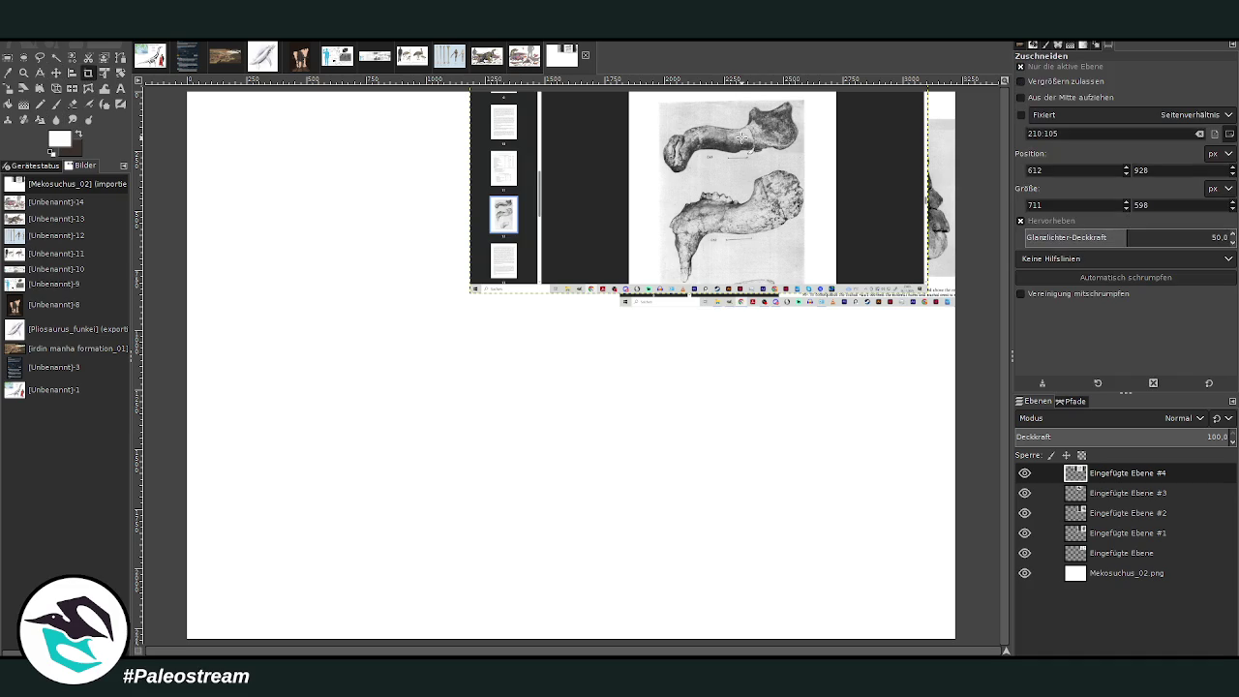
{"action": "left_click_drag", "start_coordinate": [657, 100], "coordinate": [809, 283]}
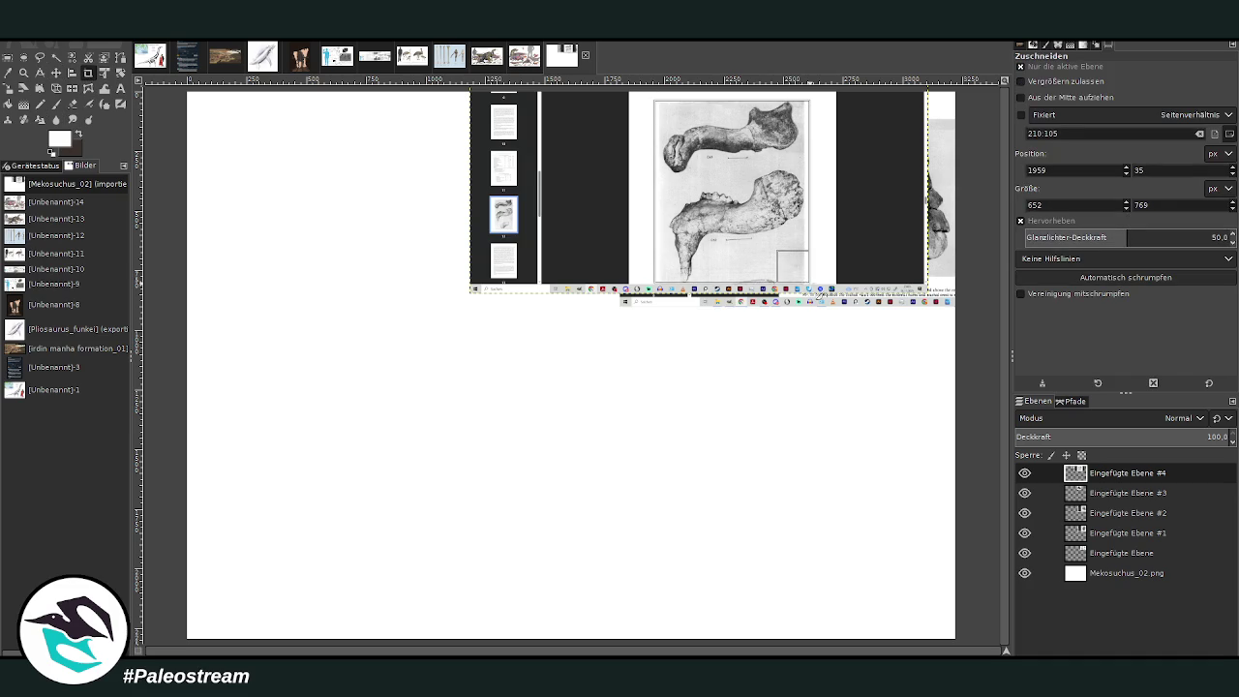
{"action": "key", "text": "Return"}
Step: Place the bone drawings at the top beside the skull photo, shifting both left
{"action": "key", "text": "m"}
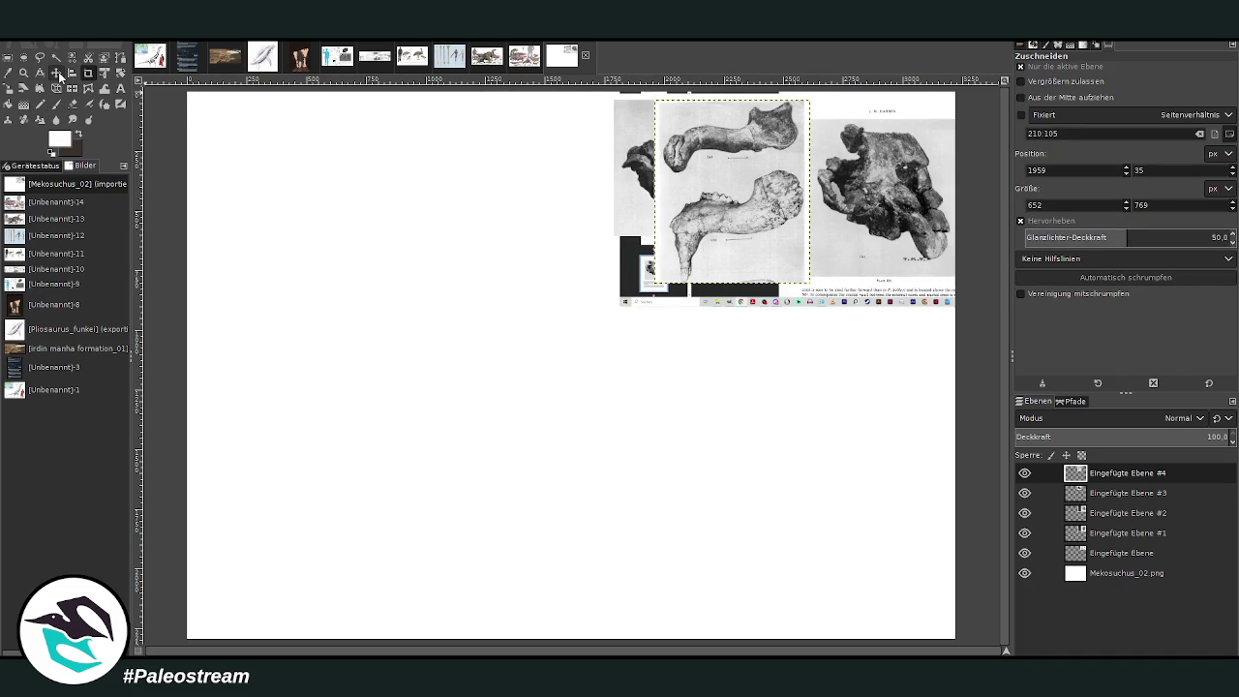
{"action": "left_click_drag", "start_coordinate": [743, 213], "coordinate": [900, 454]}
{"action": "mouse_move", "coordinate": [871, 398]}
{"action": "left_mouse_down"}
{"action": "mouse_move", "coordinate": [502, 210]}
{"action": "mouse_move", "coordinate": [484, 214]}
{"action": "left_mouse_up"}
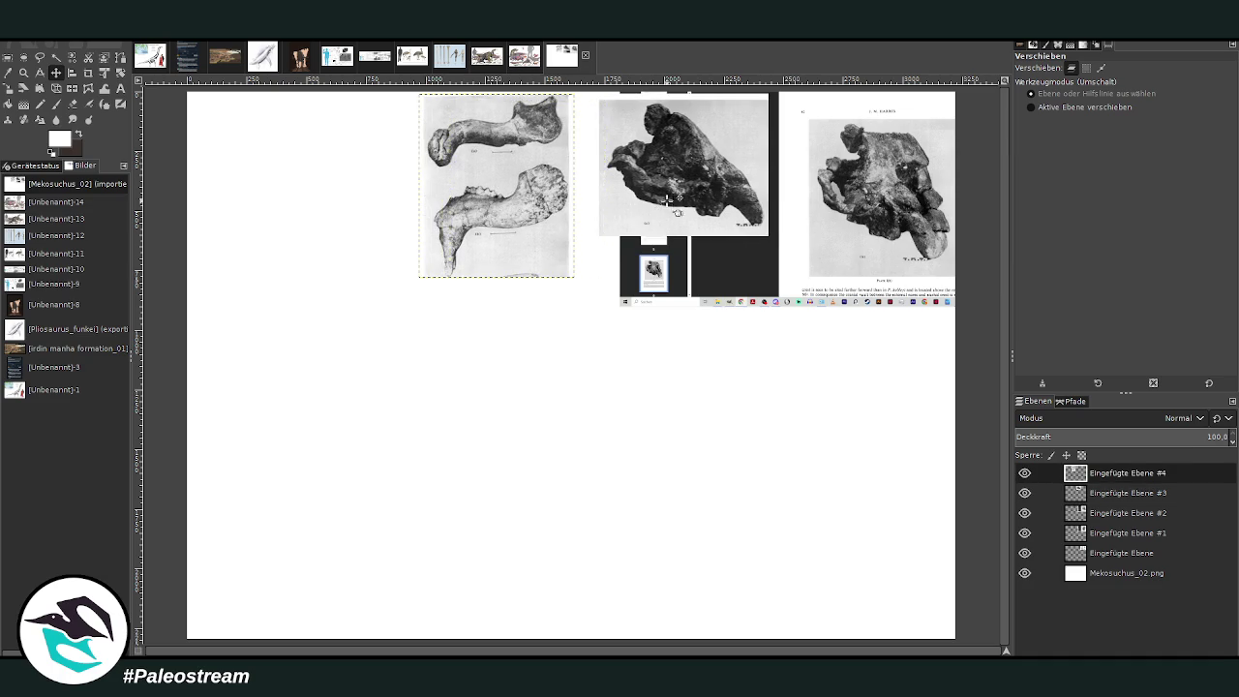
{"action": "left_click_drag", "start_coordinate": [678, 206], "coordinate": [629, 205]}
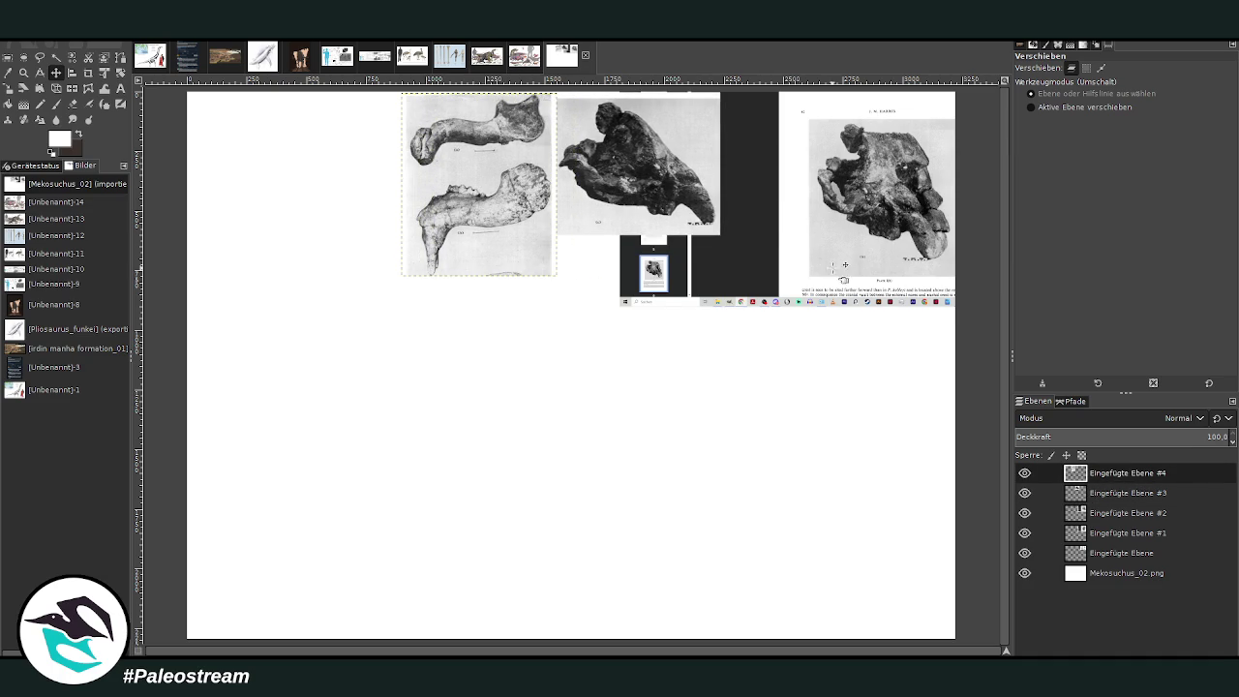
{"action": "left_click_drag", "start_coordinate": [841, 279], "coordinate": [799, 291]}
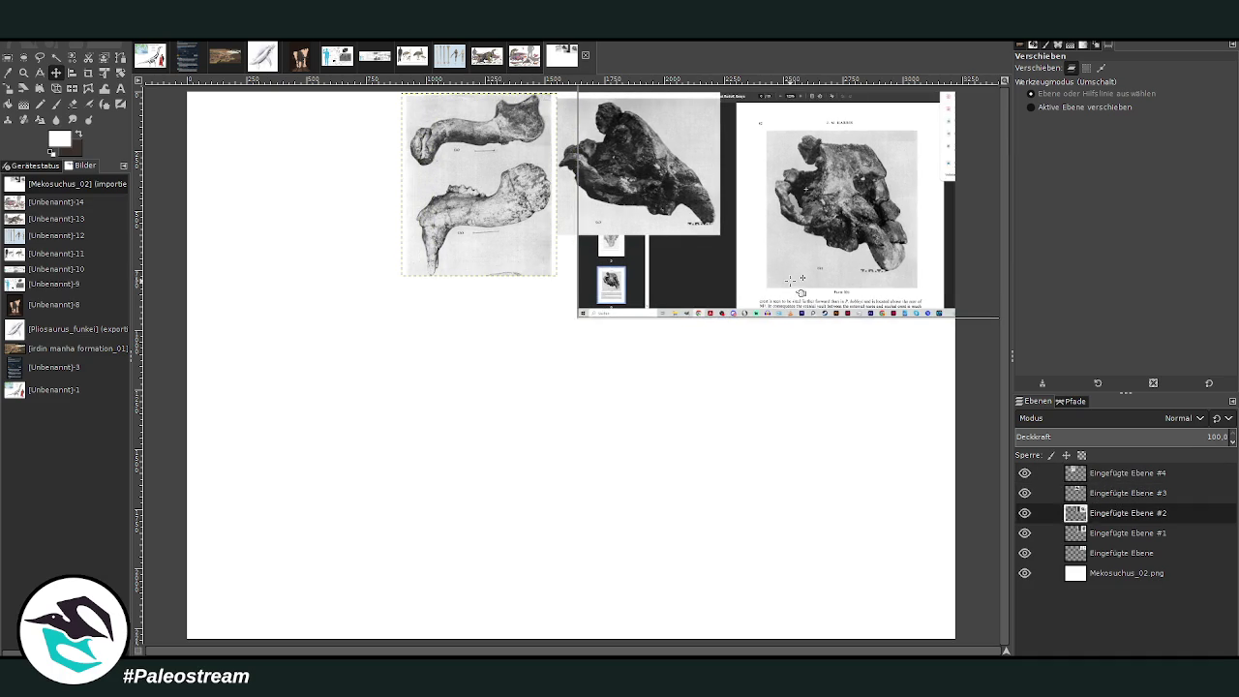
Step: Crop the skull page screenshot to its skull photo
{"action": "left_click", "coordinate": [88, 72]}
{"action": "mouse_move", "coordinate": [760, 124]}
{"action": "left_mouse_down"}
{"action": "mouse_move", "coordinate": [861, 206]}
{"action": "mouse_move", "coordinate": [923, 290]}
{"action": "left_mouse_up"}
{"action": "key", "text": "Return"}
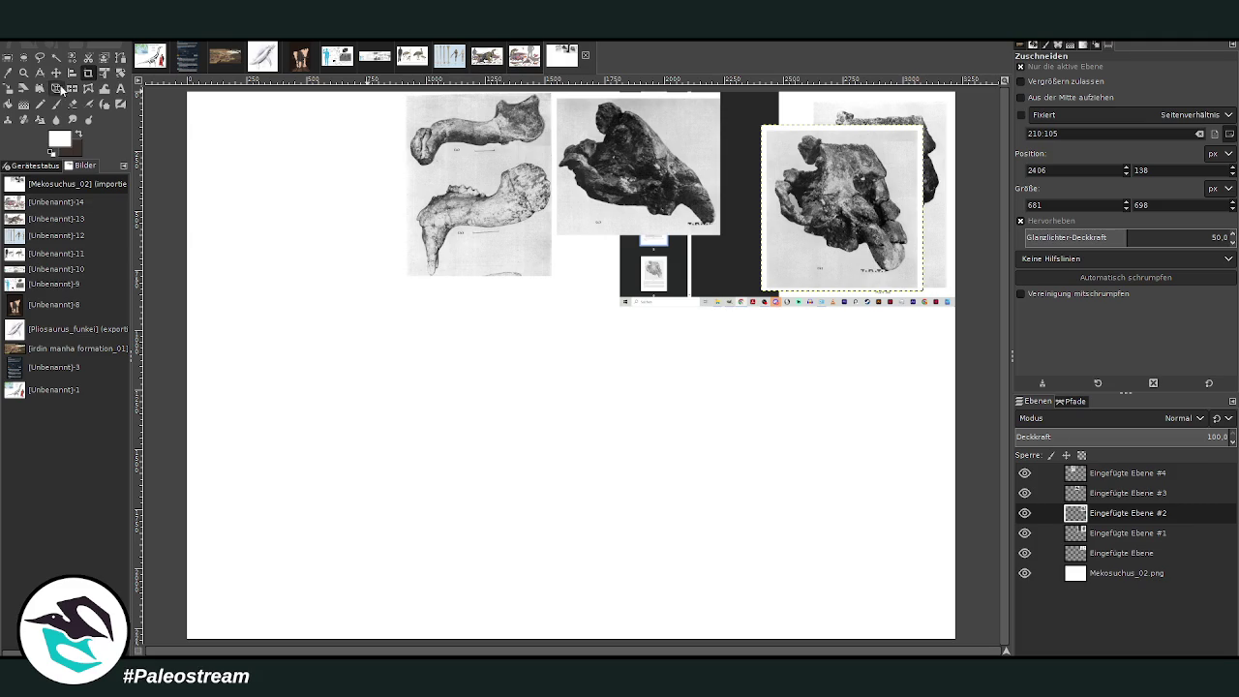
Step: Slide the bone drawings and skull photo left, then undo the last change
{"action": "left_click", "coordinate": [56, 73]}
{"action": "left_click_drag", "start_coordinate": [434, 189], "coordinate": [300, 175]}
{"action": "left_click_drag", "start_coordinate": [612, 164], "coordinate": [489, 160]}
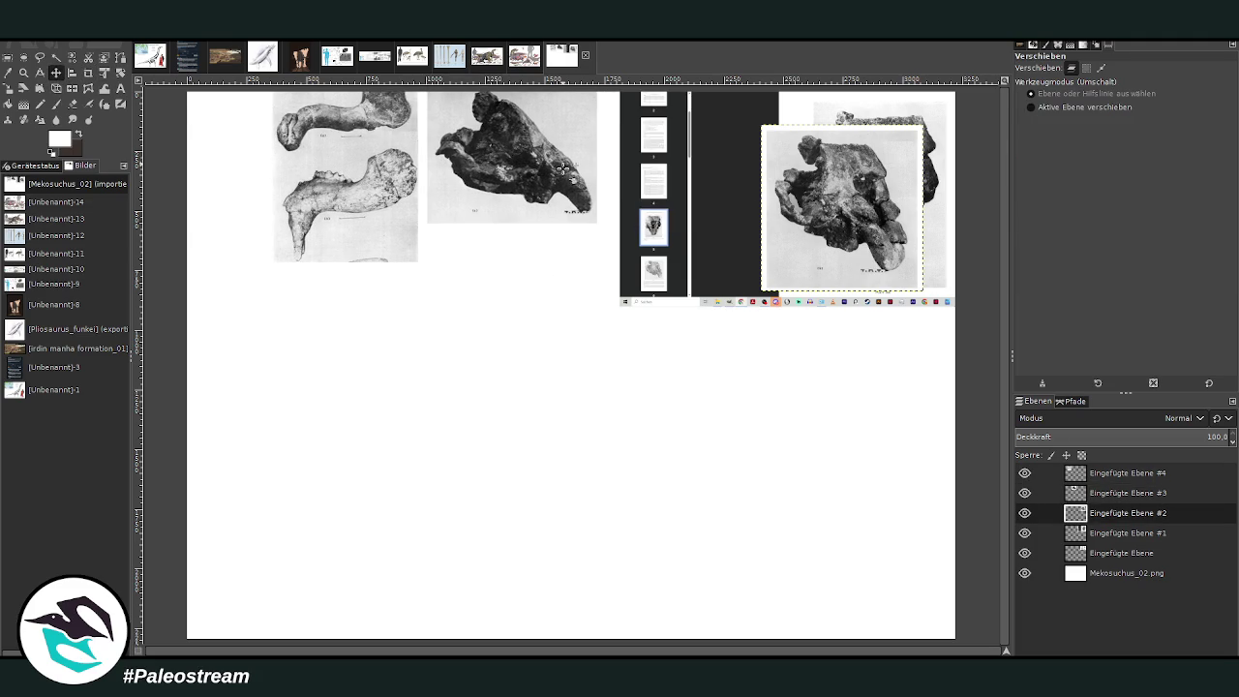
{"action": "left_click_drag", "start_coordinate": [807, 197], "coordinate": [639, 158]}
{"action": "key", "text": "ctrl+z"}
{"action": "key", "text": "ctrl+z"}
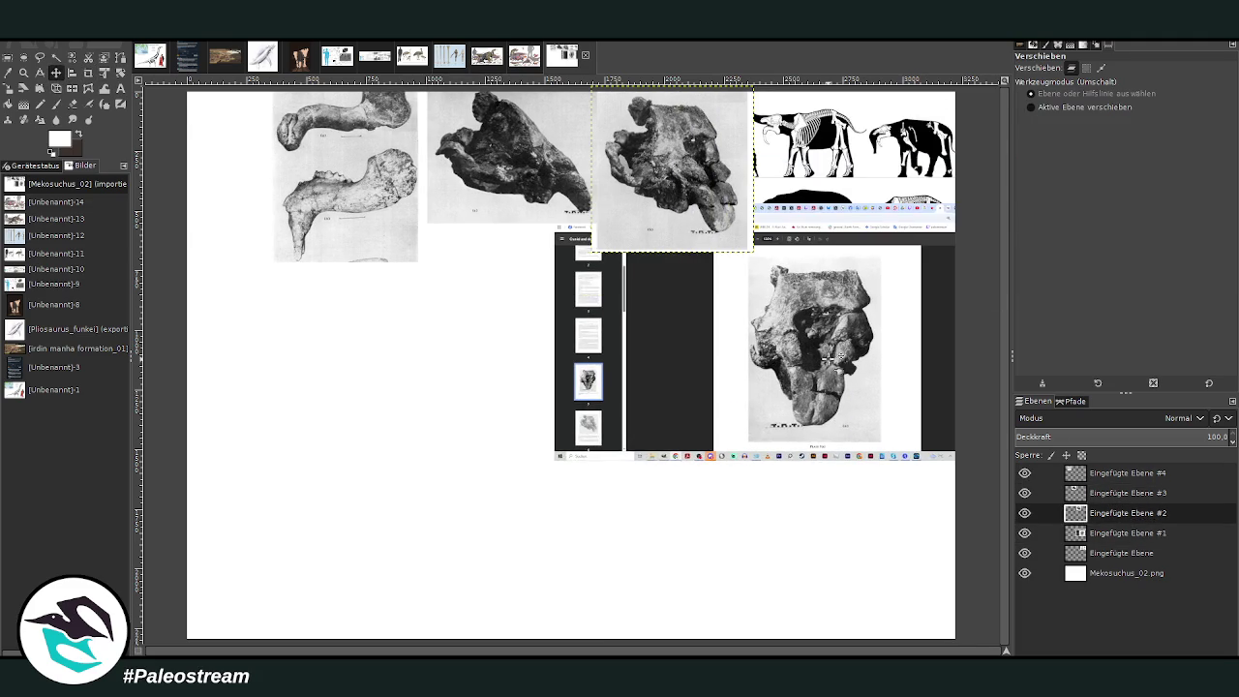
Step: Crop the screenshot layer to just its skull photo
{"action": "left_click", "coordinate": [88, 73]}
{"action": "mouse_move", "coordinate": [745, 259]}
{"action": "left_mouse_down"}
{"action": "mouse_move", "coordinate": [872, 446]}
{"action": "mouse_move", "coordinate": [886, 438]}
{"action": "left_mouse_up"}
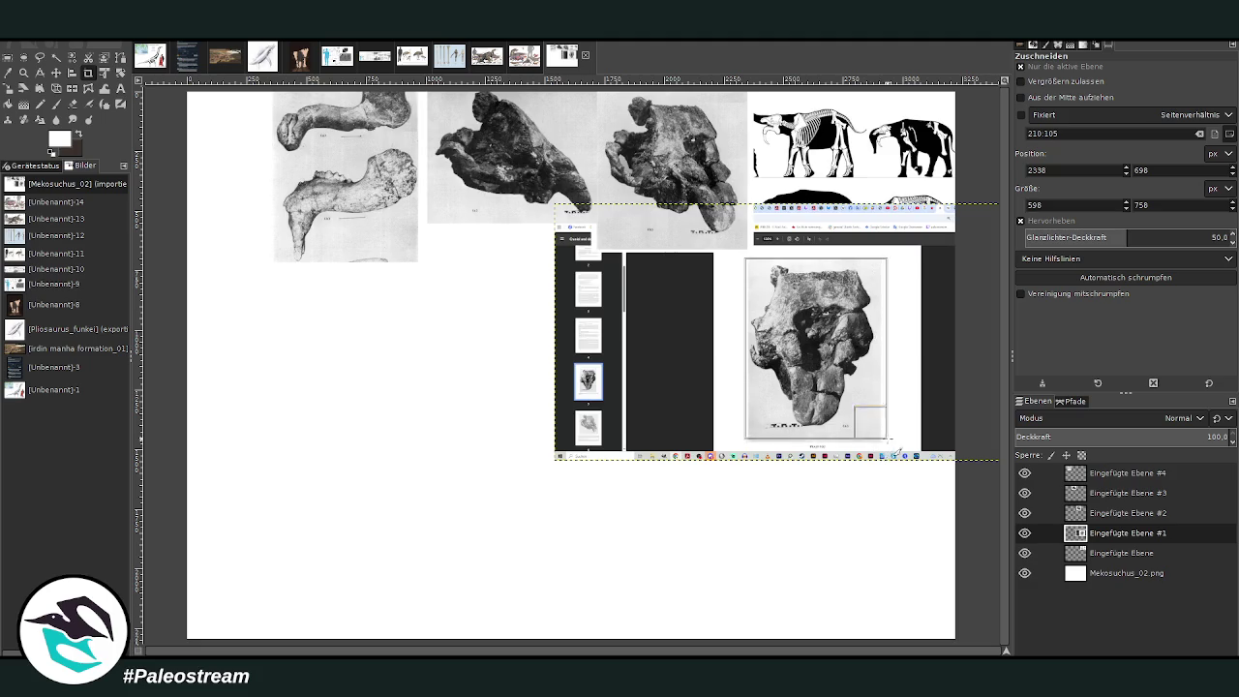
{"action": "key", "text": "Return"}
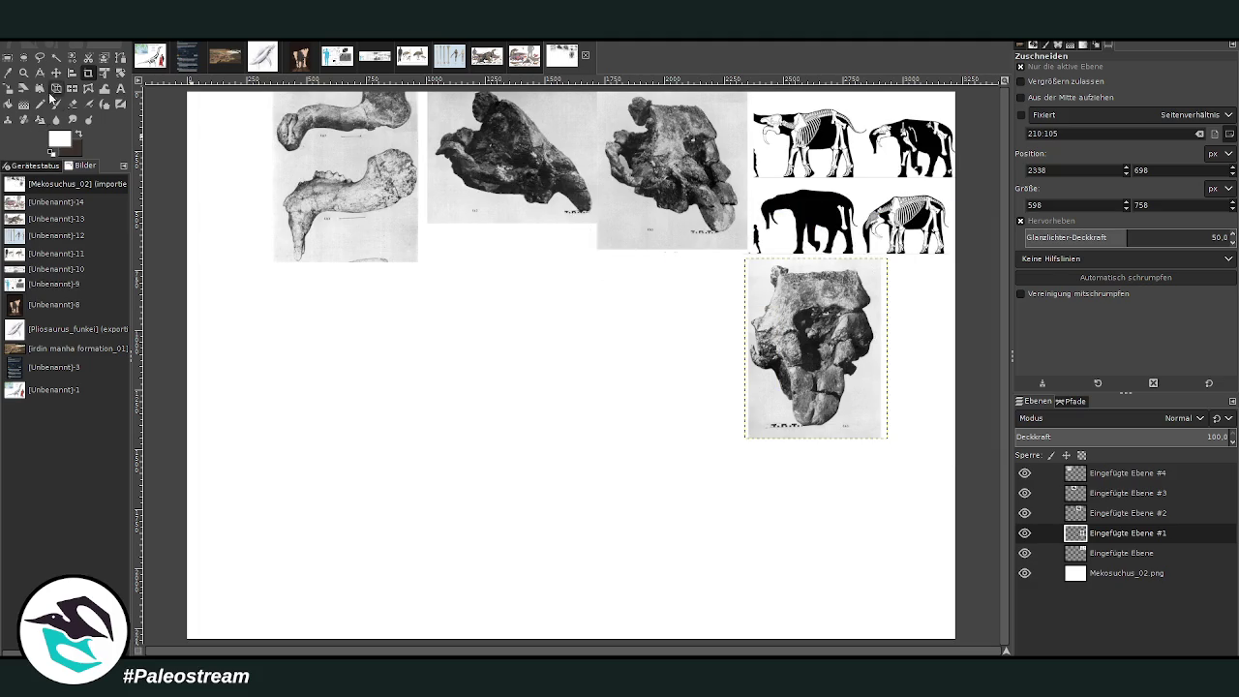
Step: Line up the jaw bones and skull photos in the top row, clearing the elephant charts
{"action": "left_click", "coordinate": [56, 73]}
{"action": "left_click_drag", "start_coordinate": [360, 161], "coordinate": [275, 163]}
{"action": "left_click_drag", "start_coordinate": [490, 166], "coordinate": [401, 166]}
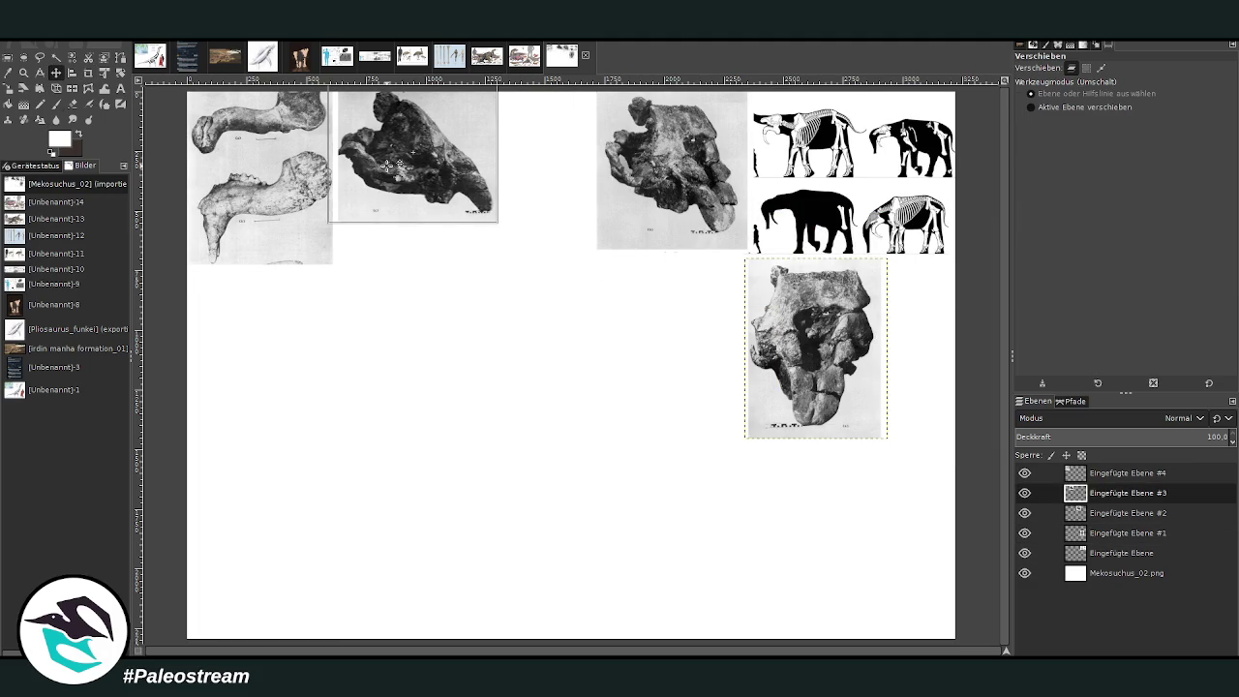
{"action": "left_click_drag", "start_coordinate": [668, 174], "coordinate": [570, 174]}
{"action": "left_click_drag", "start_coordinate": [830, 339], "coordinate": [720, 170]}
{"action": "left_click_drag", "start_coordinate": [571, 174], "coordinate": [561, 174]}
{"action": "left_click_drag", "start_coordinate": [838, 223], "coordinate": [845, 219]}
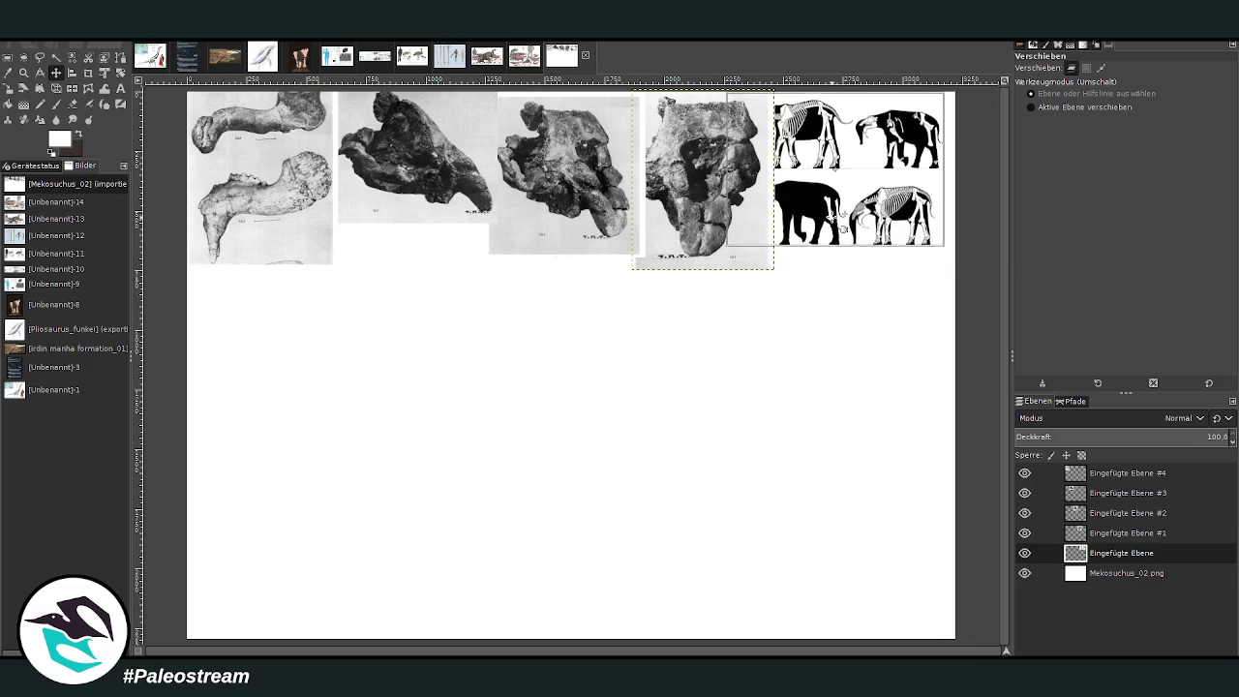
{"action": "left_click_drag", "start_coordinate": [843, 229], "coordinate": [855, 226]}
Step: Shift the skull photos and jaw-bone image right to even out the row spacing
{"action": "left_click", "coordinate": [699, 222]}
{"action": "left_click_drag", "start_coordinate": [699, 222], "coordinate": [763, 223]}
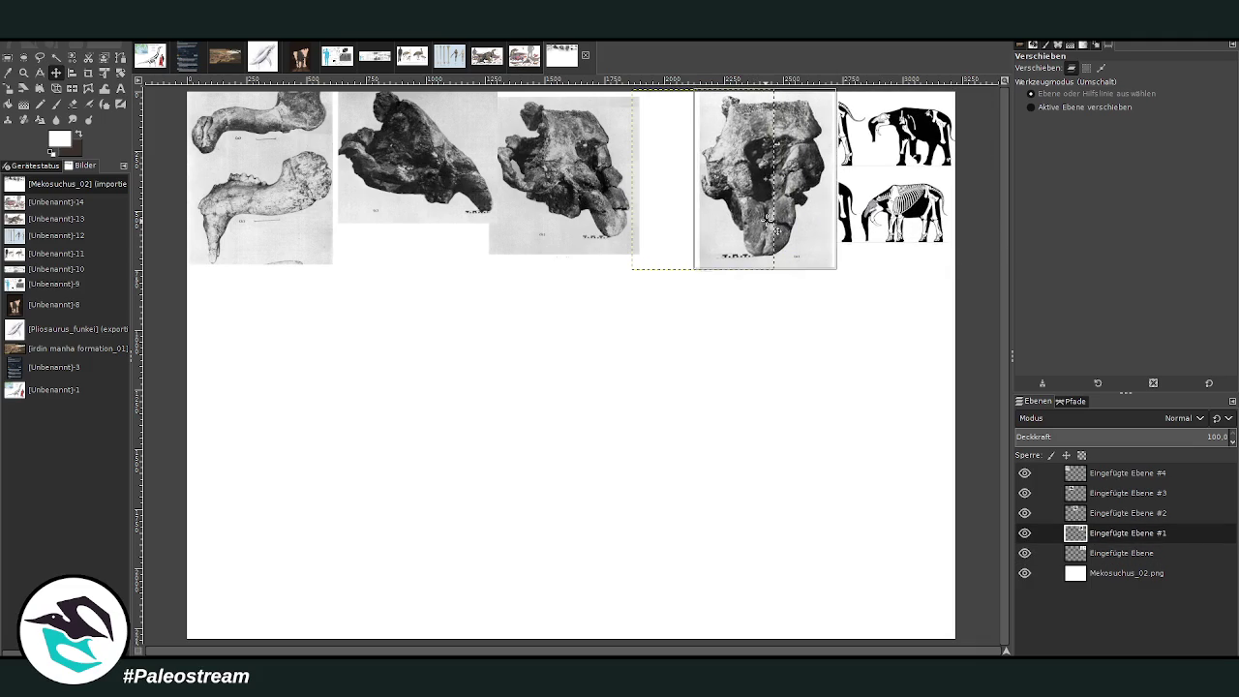
{"action": "left_click_drag", "start_coordinate": [581, 220], "coordinate": [637, 220]}
{"action": "left_click_drag", "start_coordinate": [447, 198], "coordinate": [488, 198]}
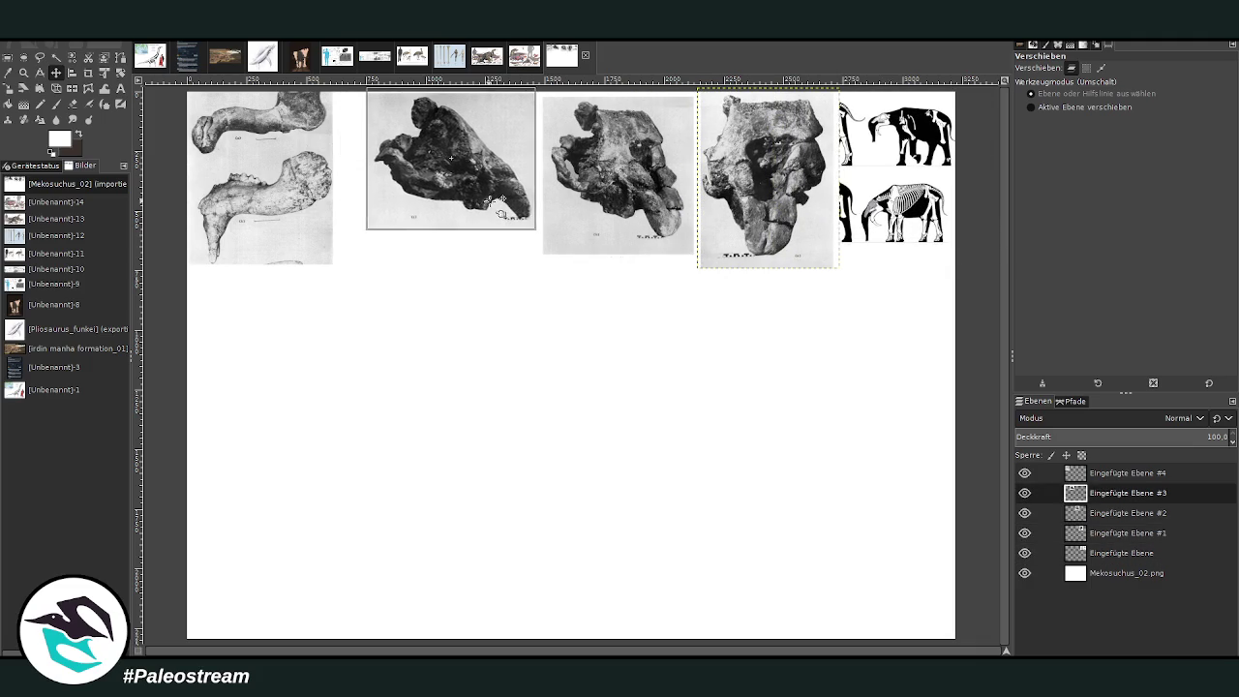
{"action": "left_click_drag", "start_coordinate": [252, 159], "coordinate": [292, 159]}
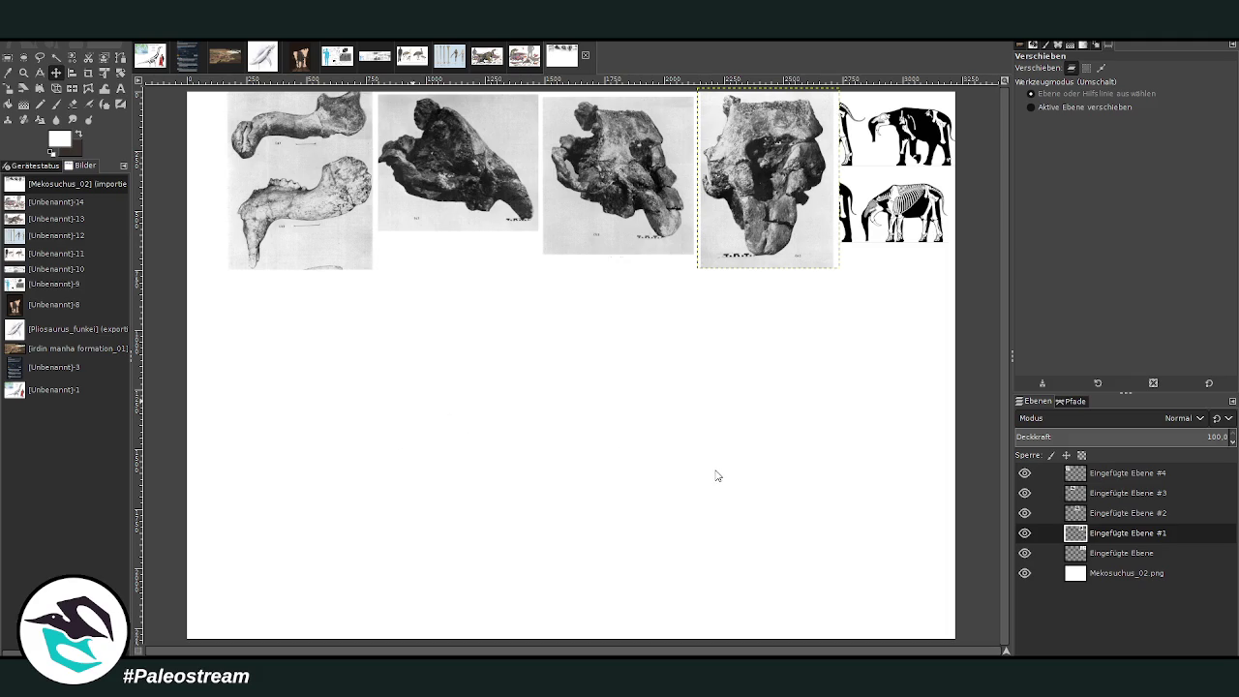
Step: Paste the colour museum photo of the mounted skull as a new layer
{"action": "key", "text": "ctrl+v"}
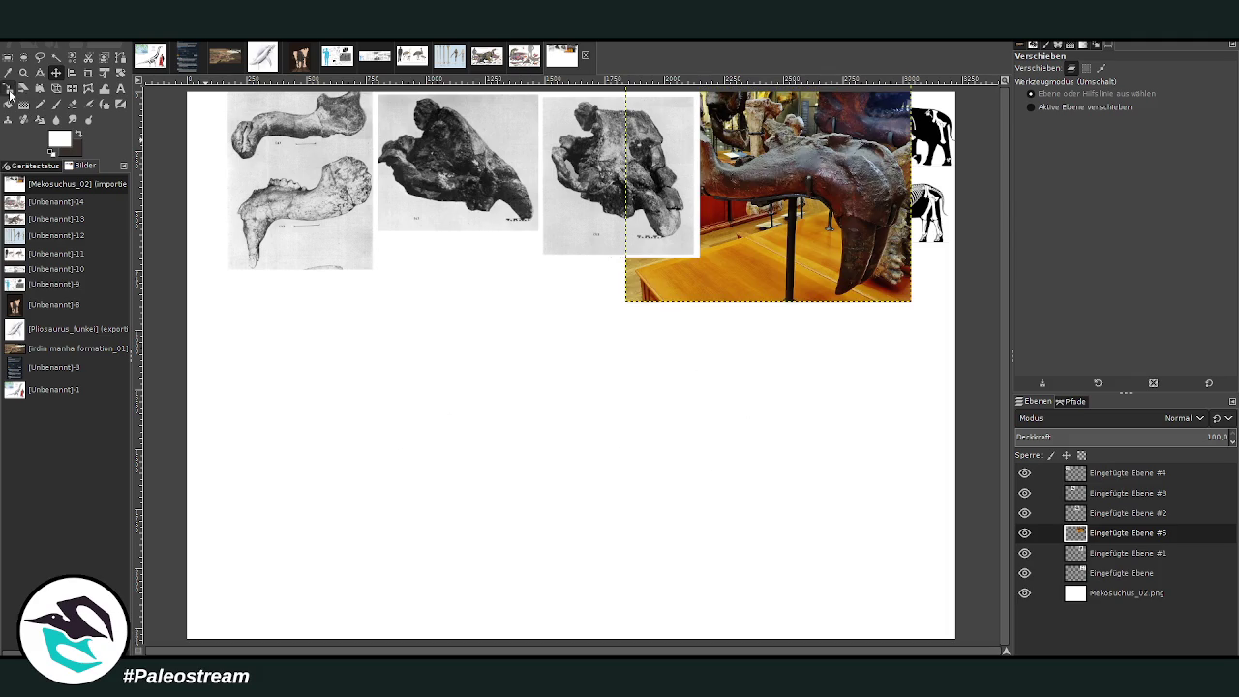
Step: Scale the colour skull photo to 619×536 below the elephant charts, then paste the skeleton sketches
{"action": "left_click", "coordinate": [8, 88]}
{"action": "mouse_move", "coordinate": [823, 250]}
{"action": "left_mouse_down"}
{"action": "mouse_move", "coordinate": [840, 242]}
{"action": "mouse_move", "coordinate": [879, 331]}
{"action": "left_mouse_up"}
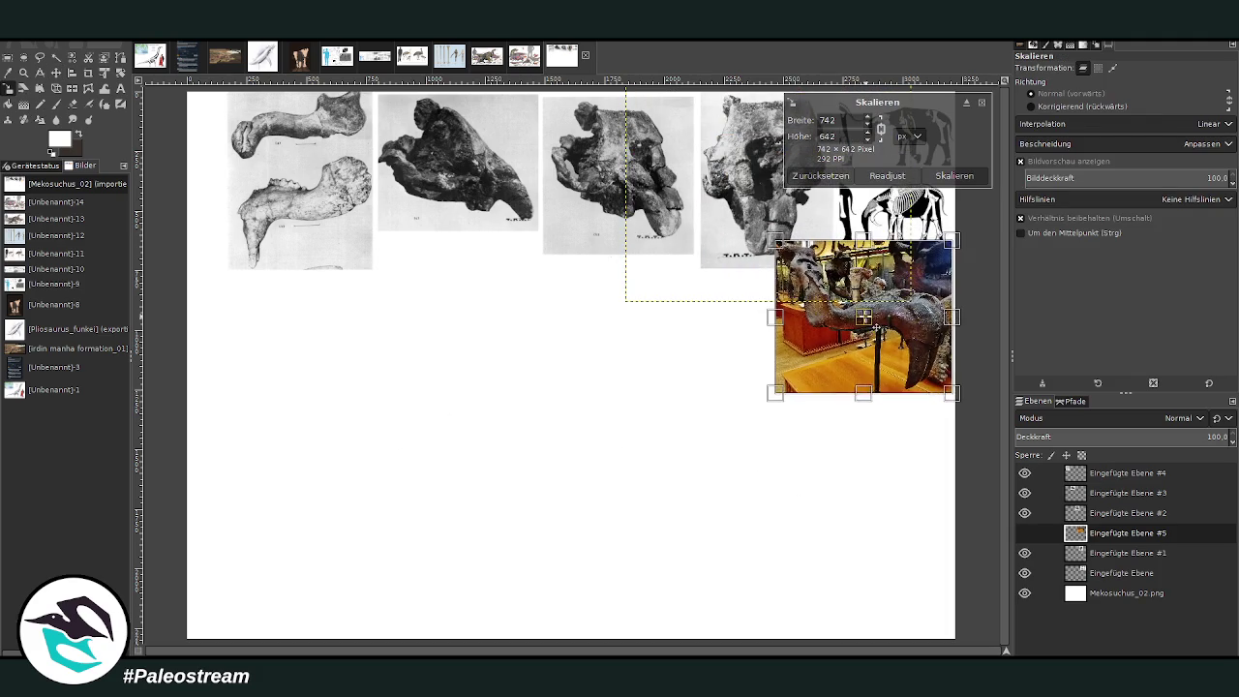
{"action": "left_click_drag", "start_coordinate": [769, 407], "coordinate": [802, 379]}
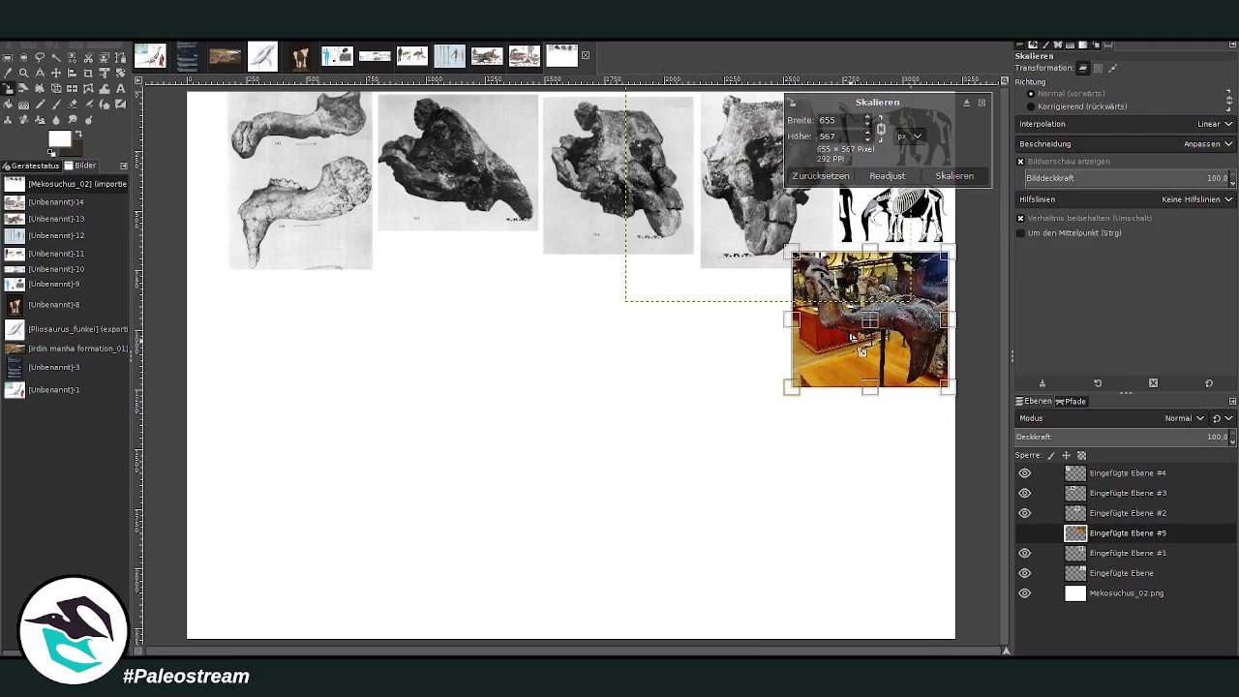
{"action": "left_click", "coordinate": [955, 176]}
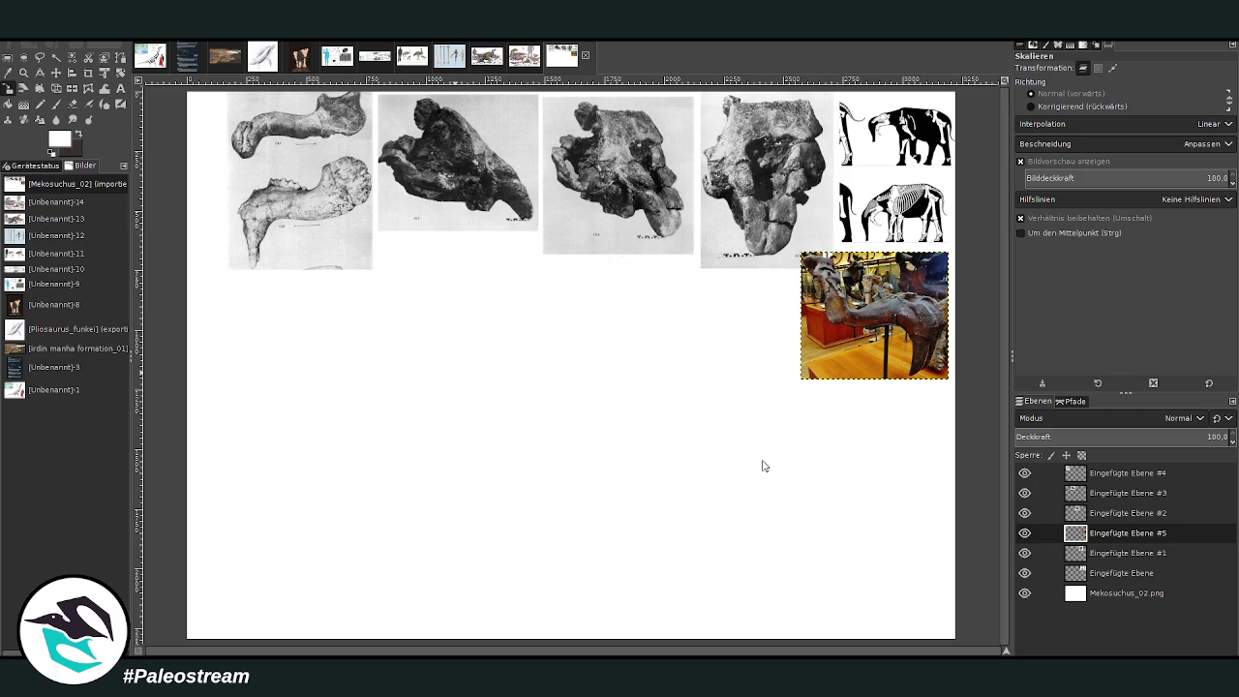
{"action": "key", "text": "ctrl+v"}
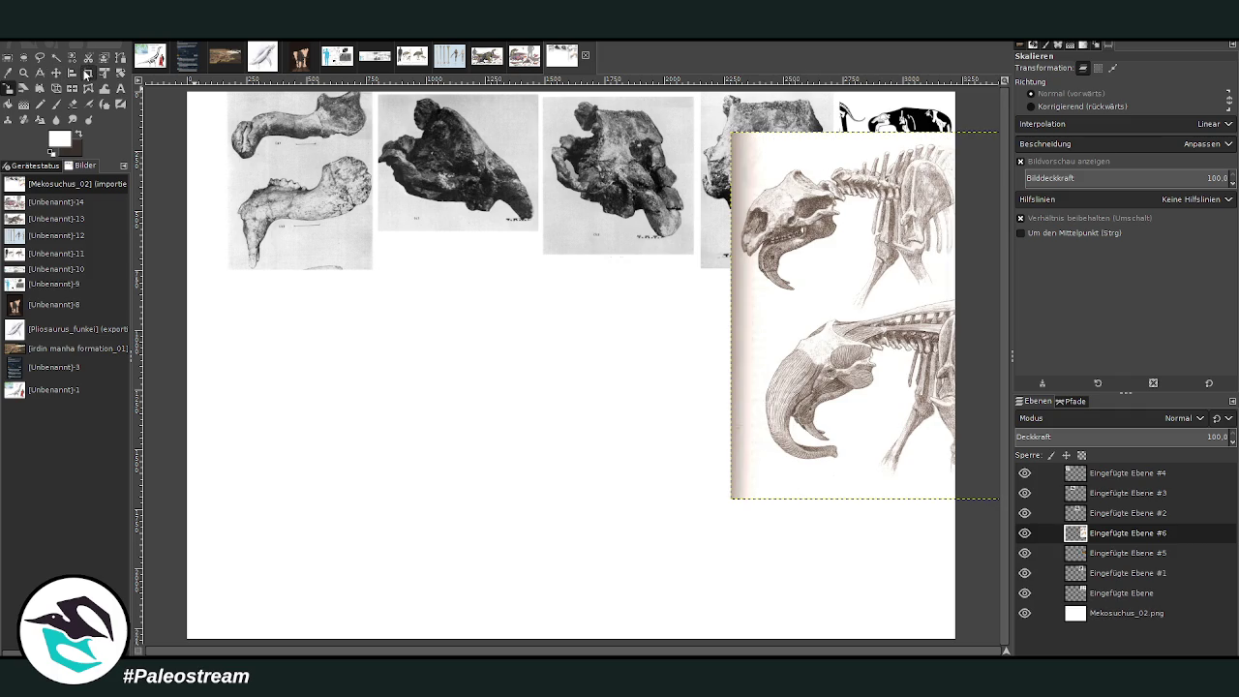
Step: Crop the skeleton drawing to its two skull sketches
{"action": "left_click", "coordinate": [88, 73]}
{"action": "left_click_drag", "start_coordinate": [738, 162], "coordinate": [885, 471]}
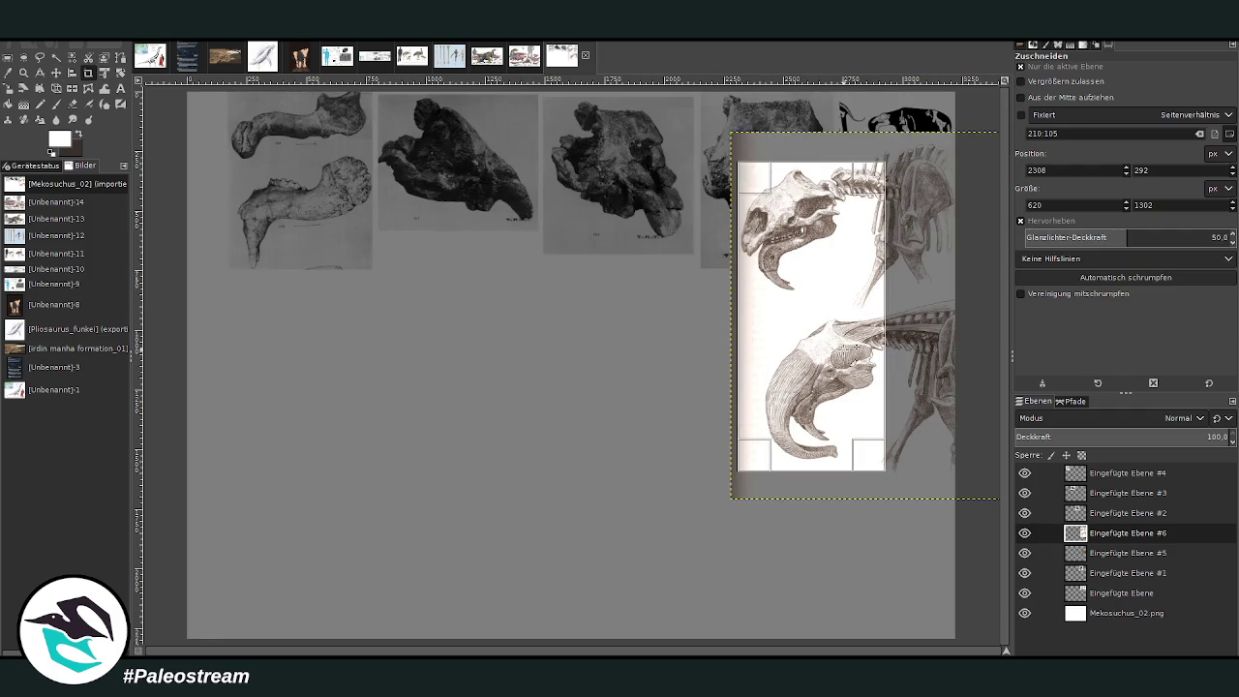
{"action": "left_click", "coordinate": [846, 345]}
Step: Scale the drawing to 502×1054, place it below the colour photo, and add a transparent layer
{"action": "left_click", "coordinate": [10, 104]}
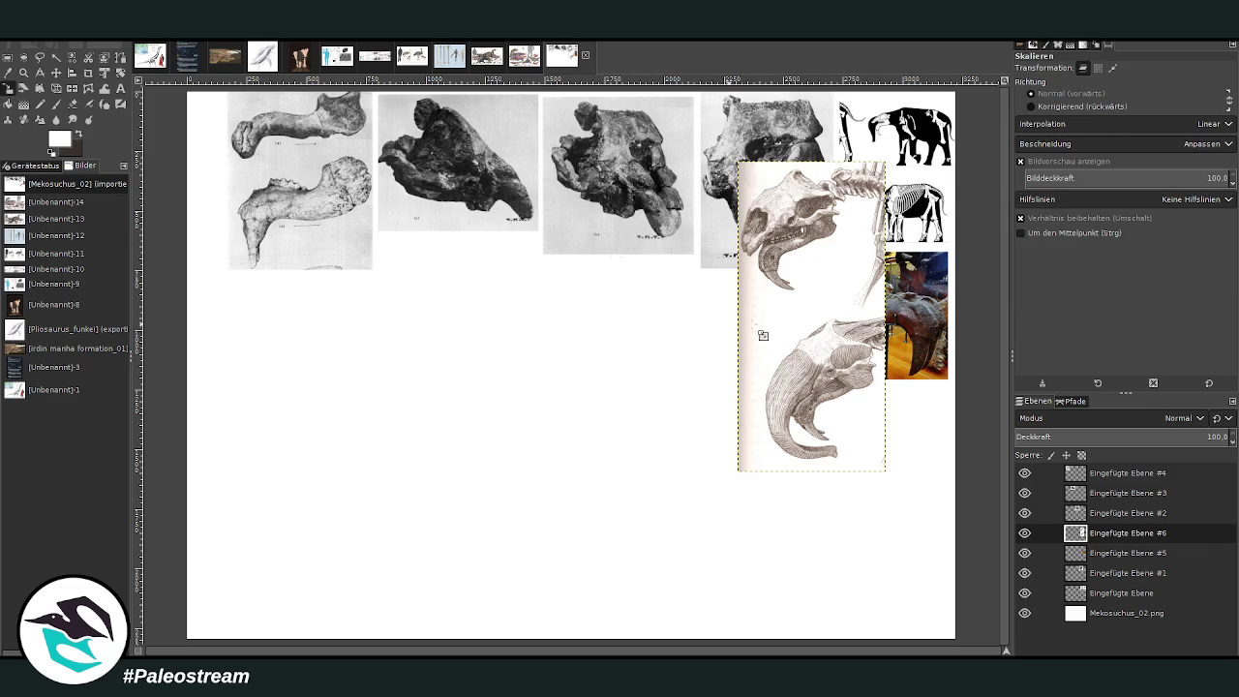
{"action": "left_click", "coordinate": [775, 263]}
{"action": "left_click_drag", "start_coordinate": [737, 161], "coordinate": [766, 221]}
{"action": "left_click_drag", "start_coordinate": [824, 346], "coordinate": [889, 503]}
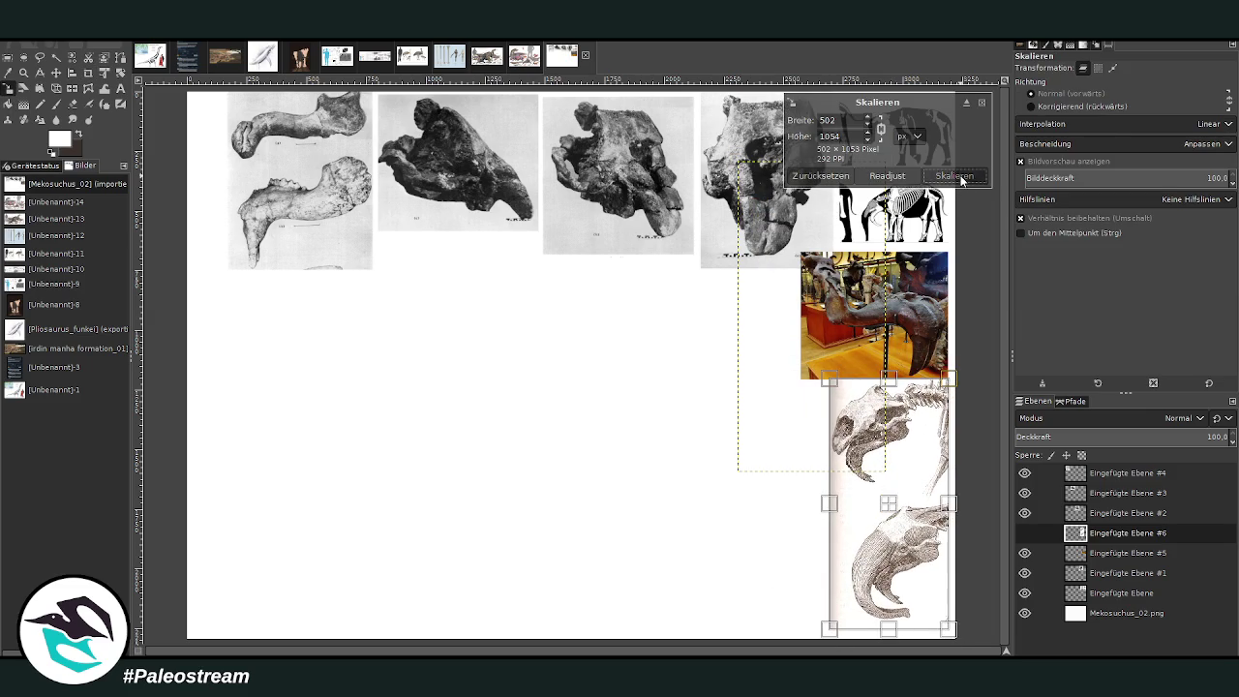
{"action": "left_click", "coordinate": [955, 176]}
{"action": "left_click", "coordinate": [1097, 615]}
{"action": "key", "text": "shift+ctrl+n"}
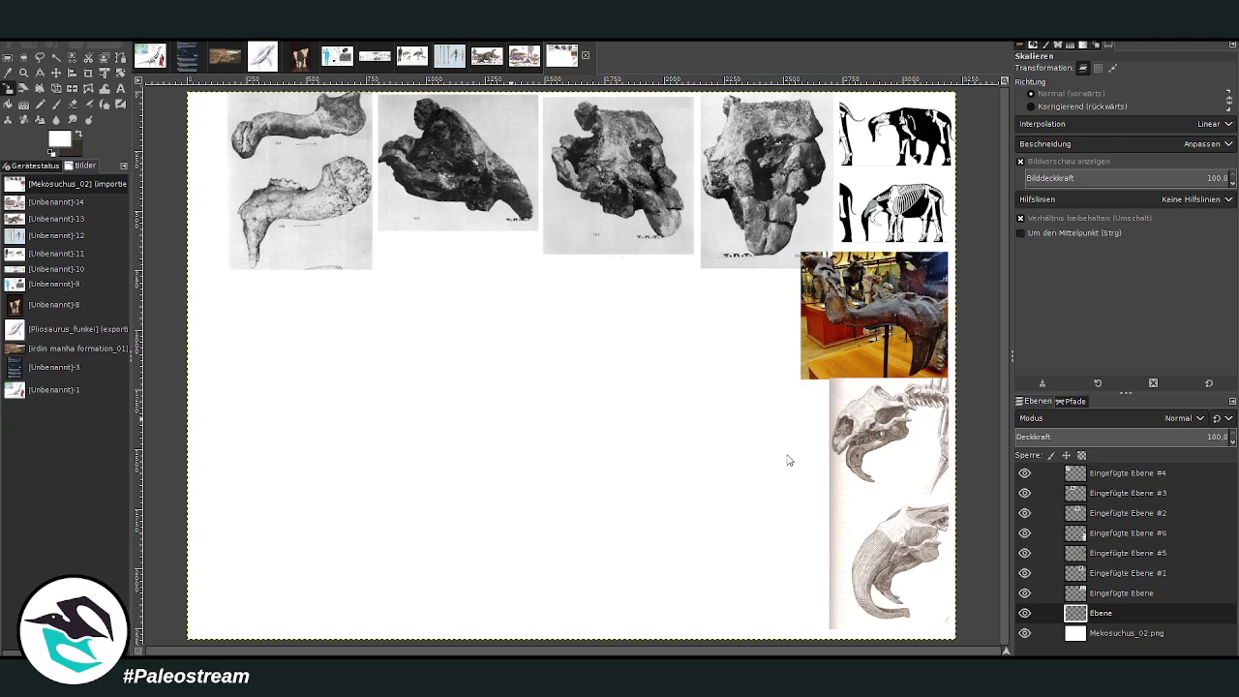
Step: Paste the elephant skeleton sketch as a new layer and crop away its caption
{"action": "key", "text": "ctrl+v"}
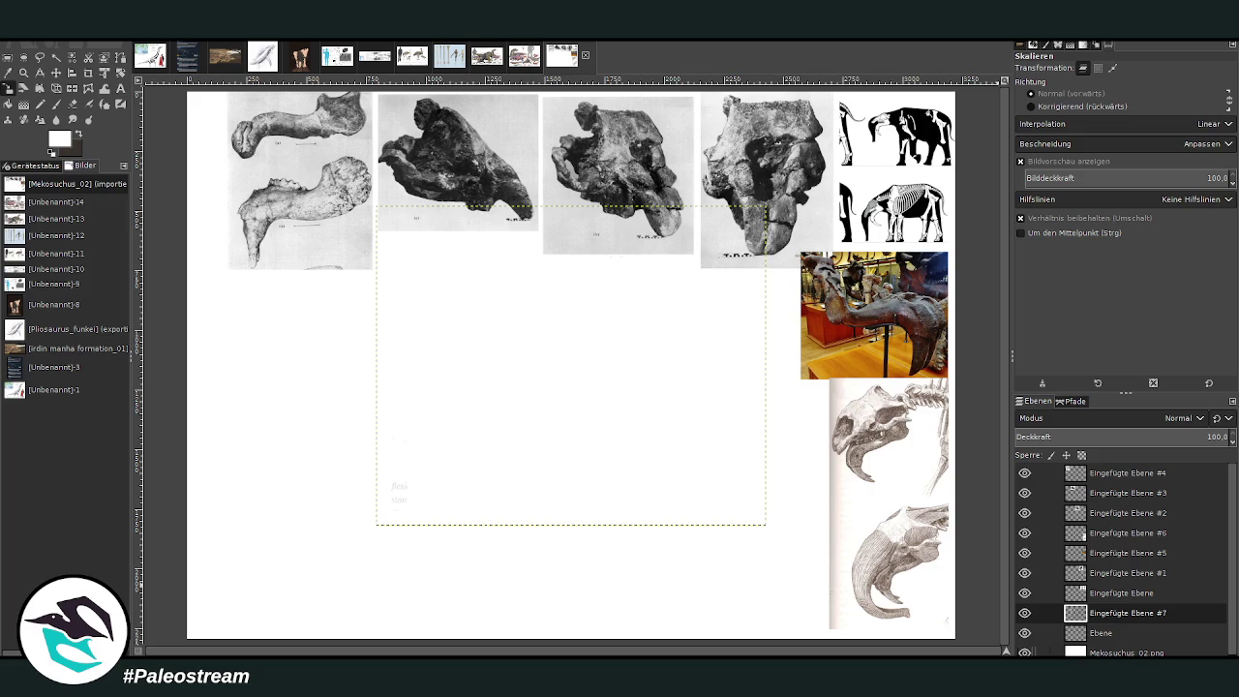
{"action": "key", "text": "ctrl+z"}
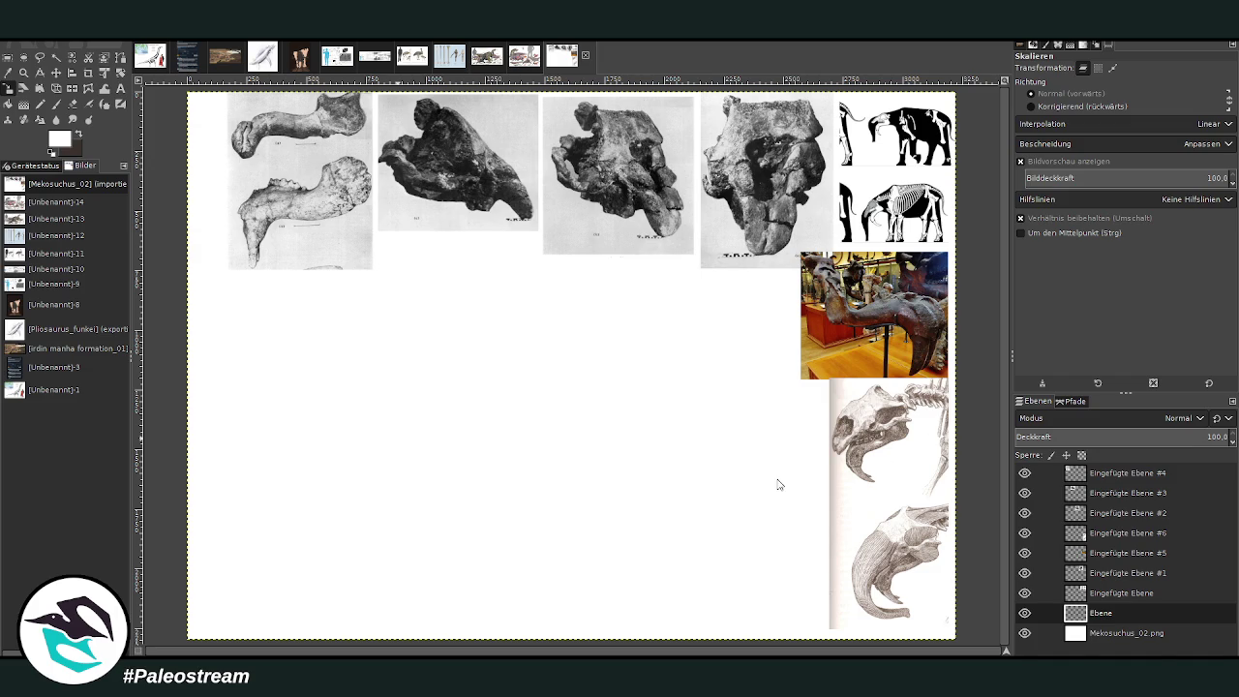
{"action": "key", "text": "ctrl+v"}
{"action": "left_click", "coordinate": [88, 73]}
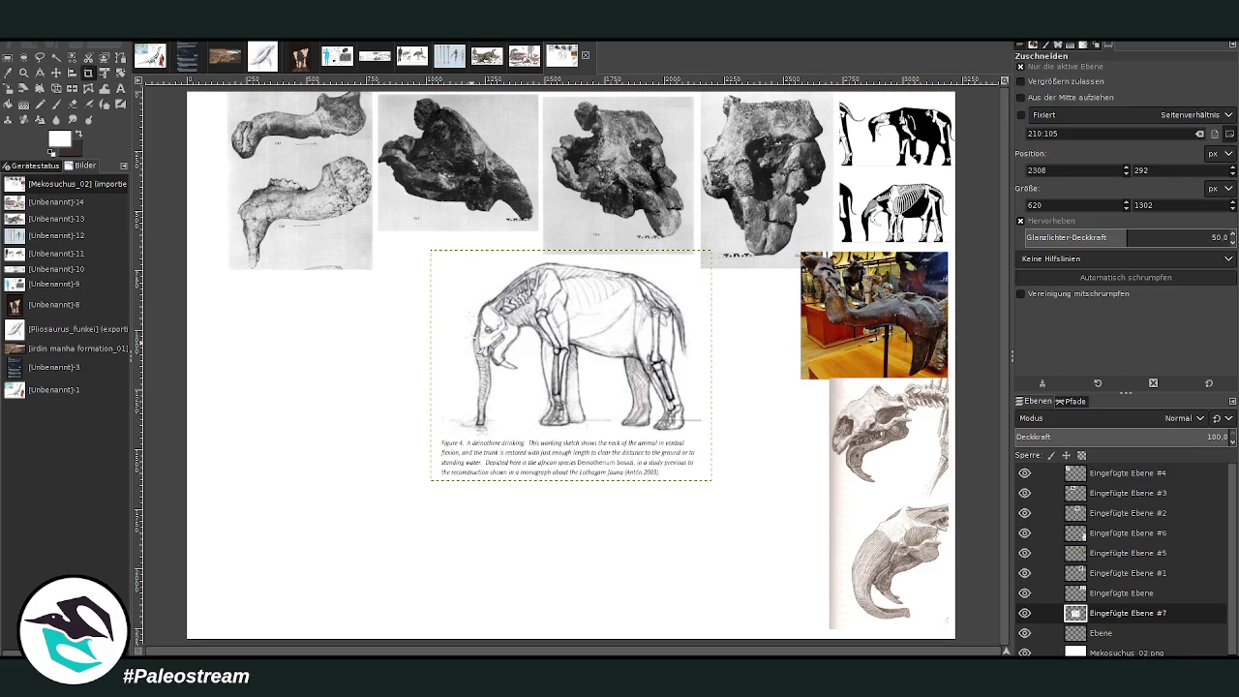
{"action": "left_click_drag", "start_coordinate": [462, 260], "coordinate": [693, 438]}
{"action": "left_click", "coordinate": [591, 376]}
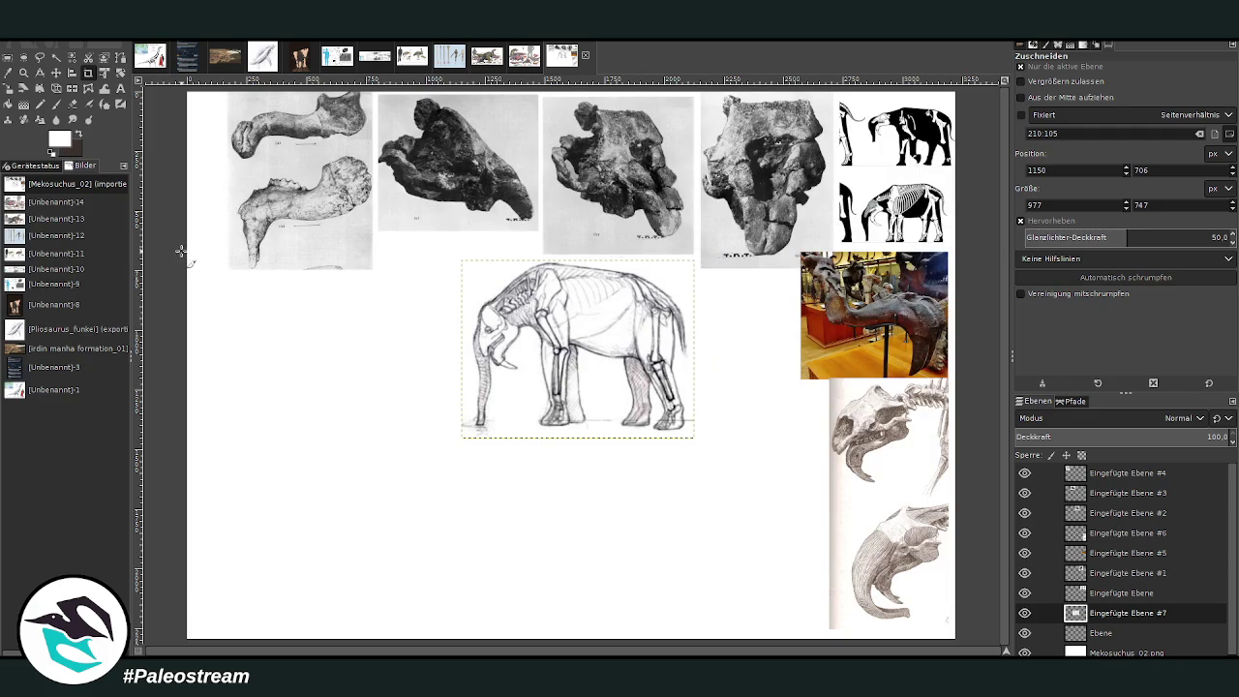
Step: Scale the elephant sketch to 753×576 and place it beneath the jaw-bone image on the left
{"action": "left_click", "coordinate": [8, 75]}
{"action": "left_click", "coordinate": [8, 87]}
{"action": "left_click", "coordinate": [605, 363]}
{"action": "left_click_drag", "start_coordinate": [693, 437], "coordinate": [654, 415]}
{"action": "left_click_drag", "start_coordinate": [542, 332], "coordinate": [275, 323]}
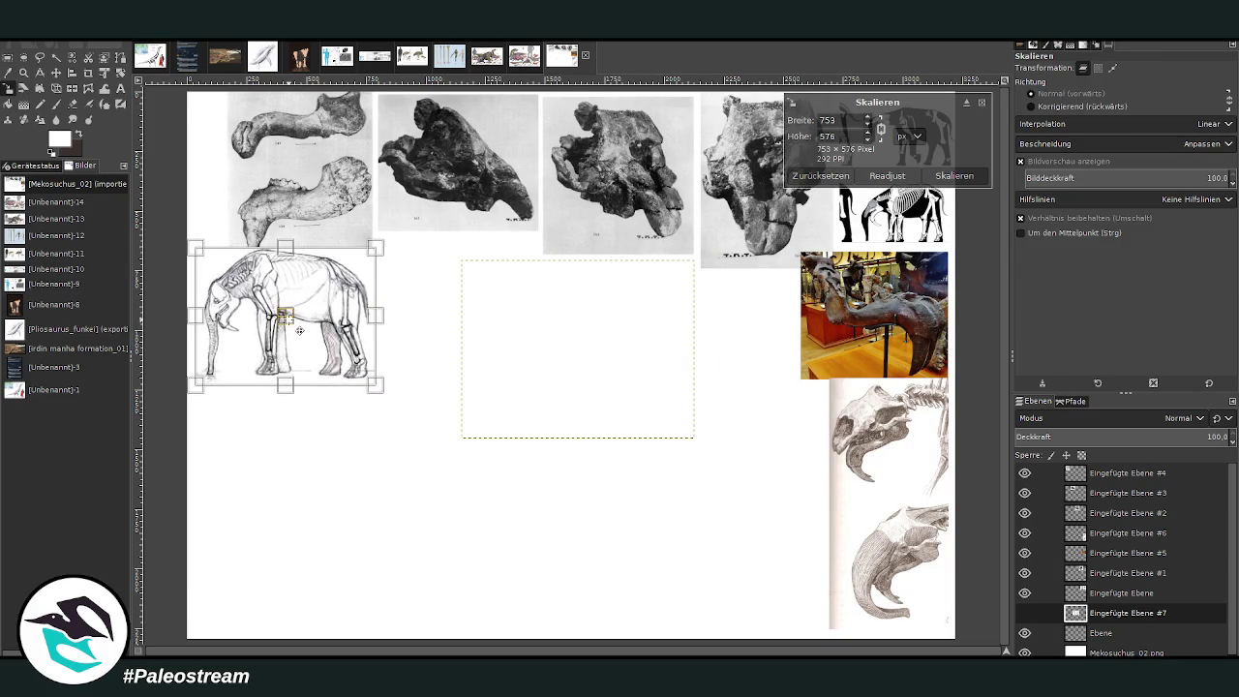
{"action": "left_click", "coordinate": [955, 175]}
{"action": "double_click", "coordinate": [1104, 653]}
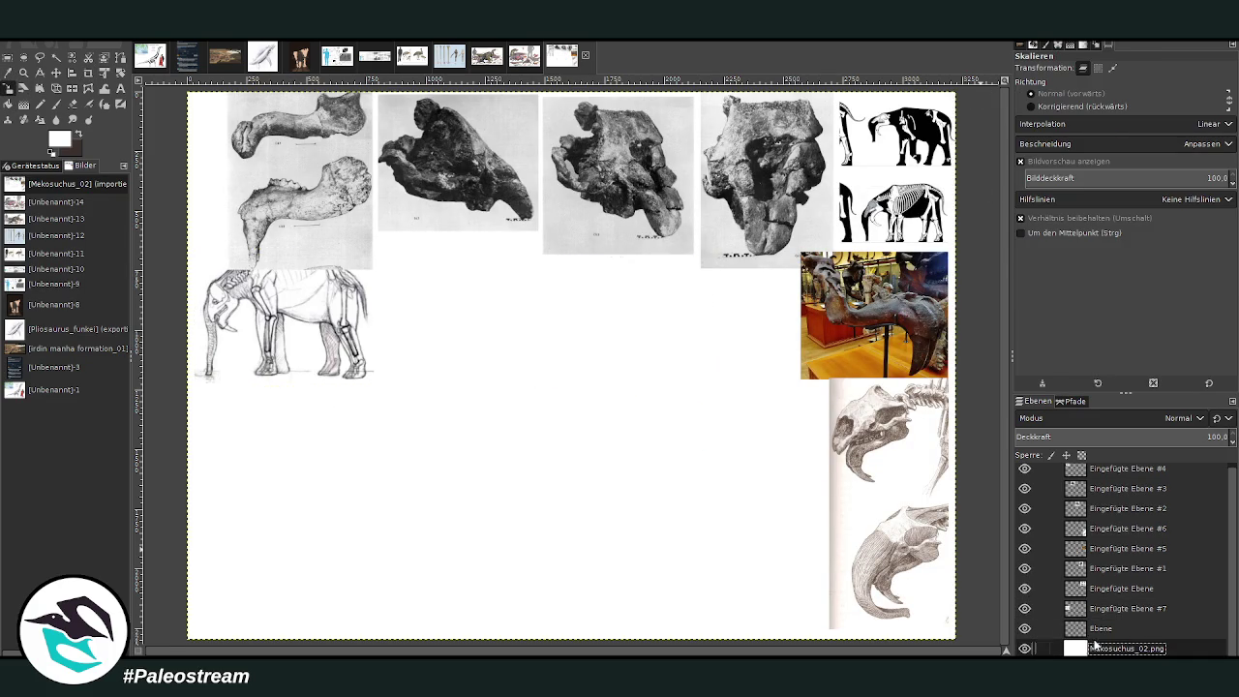
{"action": "key", "text": "Return"}
{"action": "left_click", "coordinate": [56, 73]}
{"action": "left_click", "coordinate": [918, 224]}
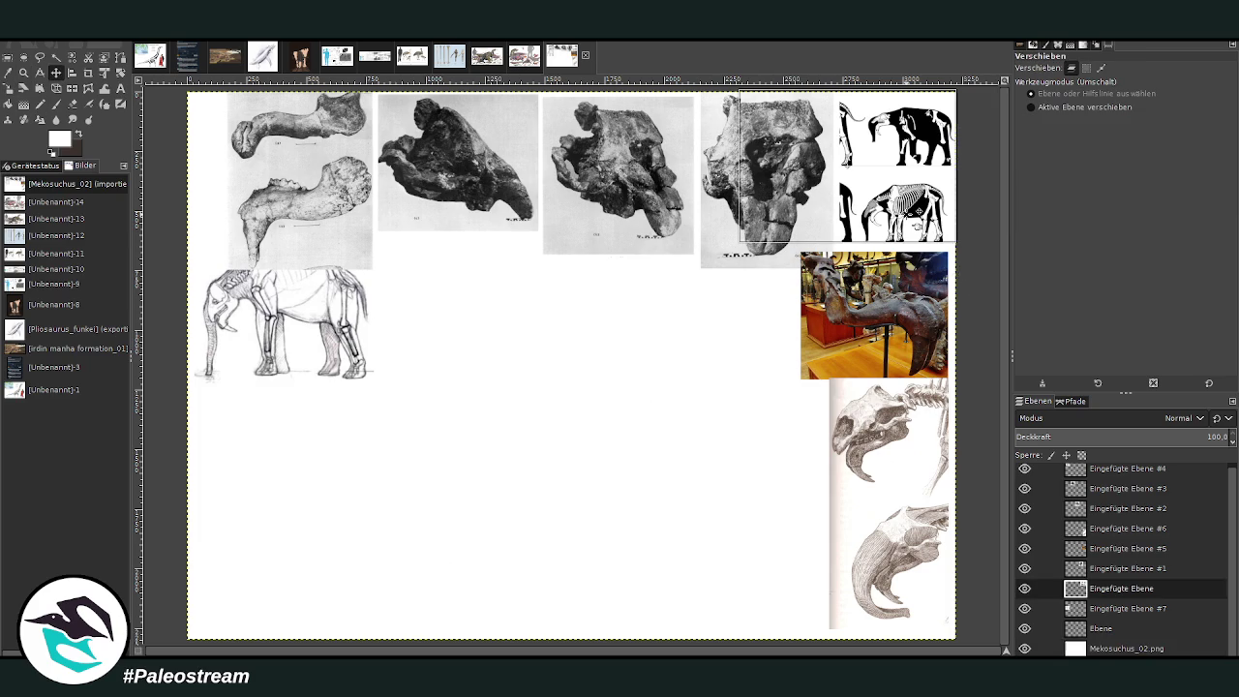
{"action": "left_click", "coordinate": [1024, 588]}
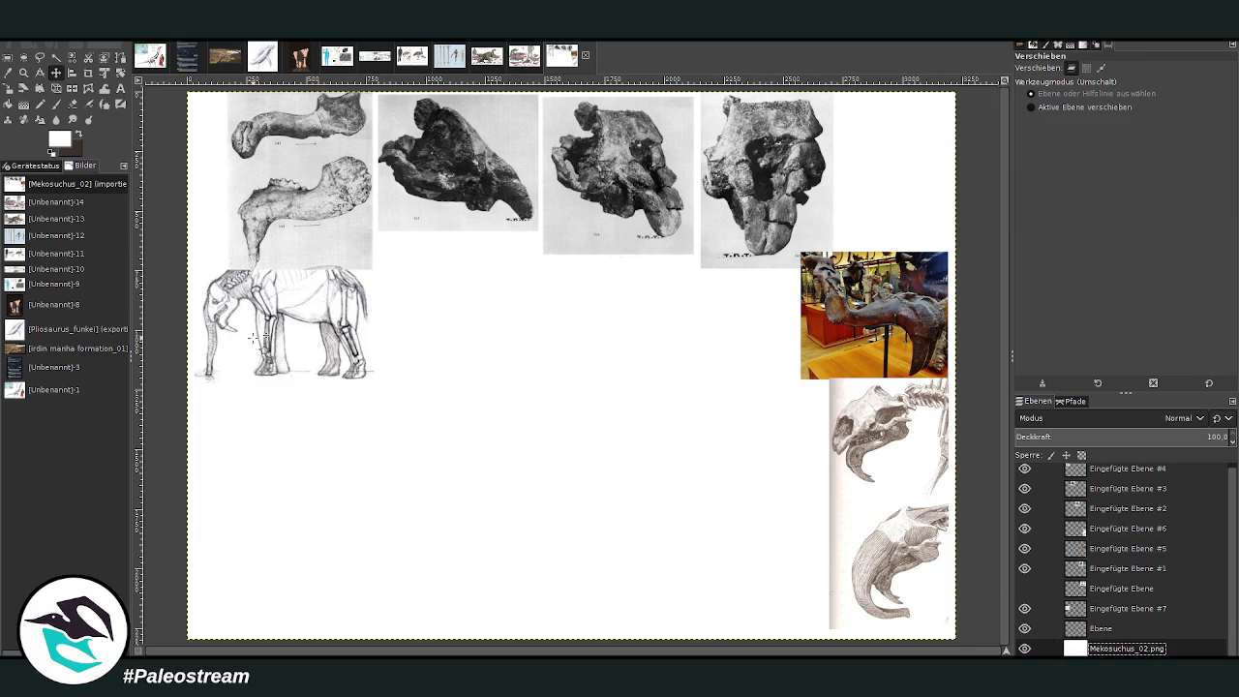
{"action": "left_click_drag", "start_coordinate": [262, 352], "coordinate": [856, 177]}
{"action": "left_click_drag", "start_coordinate": [300, 194], "coordinate": [268, 194]}
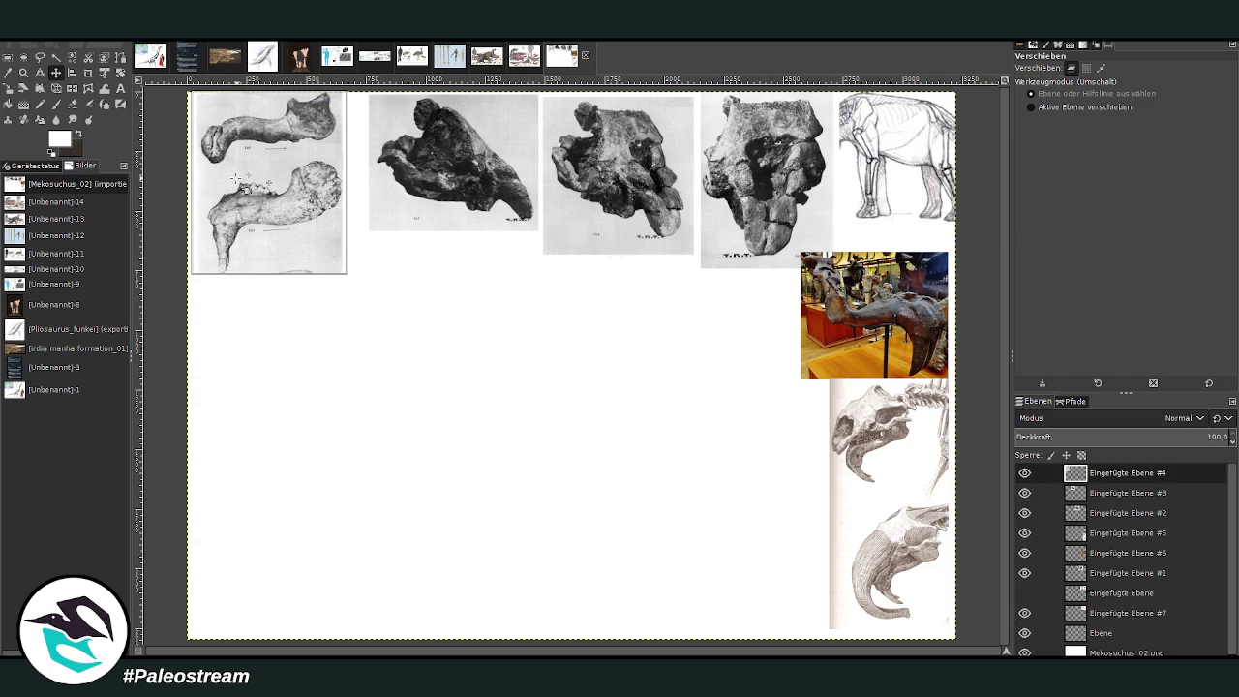
{"action": "left_click_drag", "start_coordinate": [455, 164], "coordinate": [426, 165]}
{"action": "left_click_drag", "start_coordinate": [560, 205], "coordinate": [456, 196]}
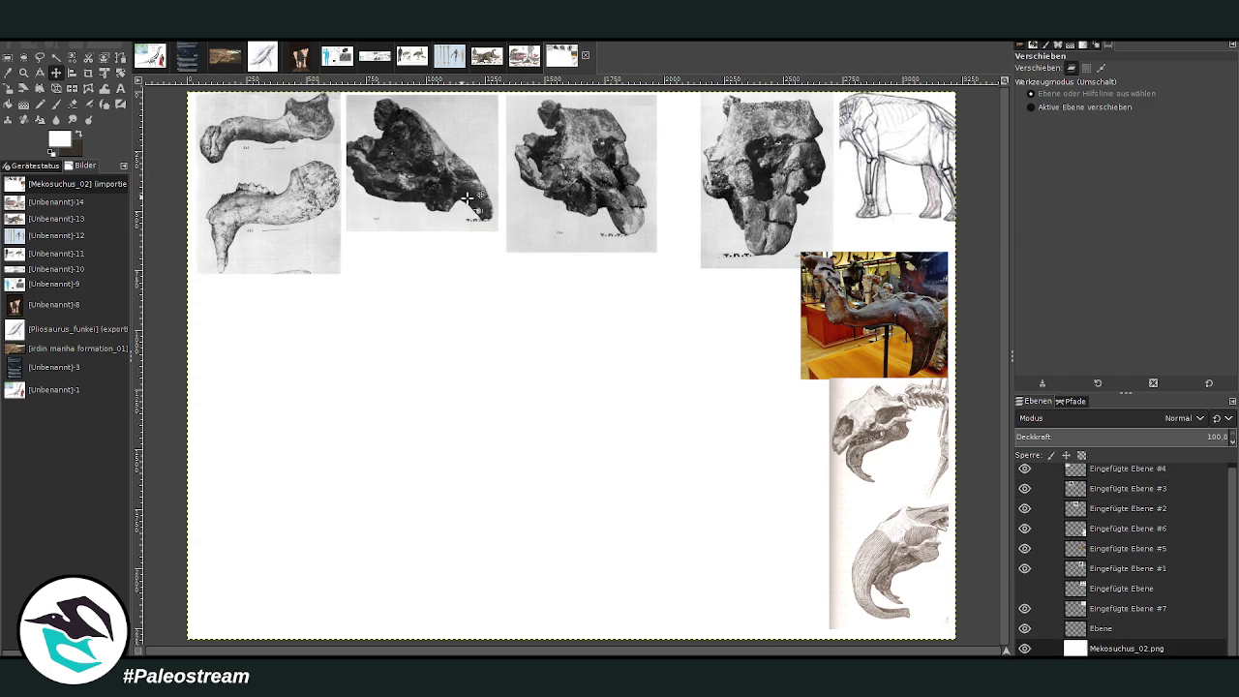
{"action": "left_click_drag", "start_coordinate": [589, 211], "coordinate": [585, 211]}
{"action": "left_click_drag", "start_coordinate": [765, 184], "coordinate": [725, 184]}
{"action": "left_click_drag", "start_coordinate": [866, 194], "coordinate": [865, 202]}
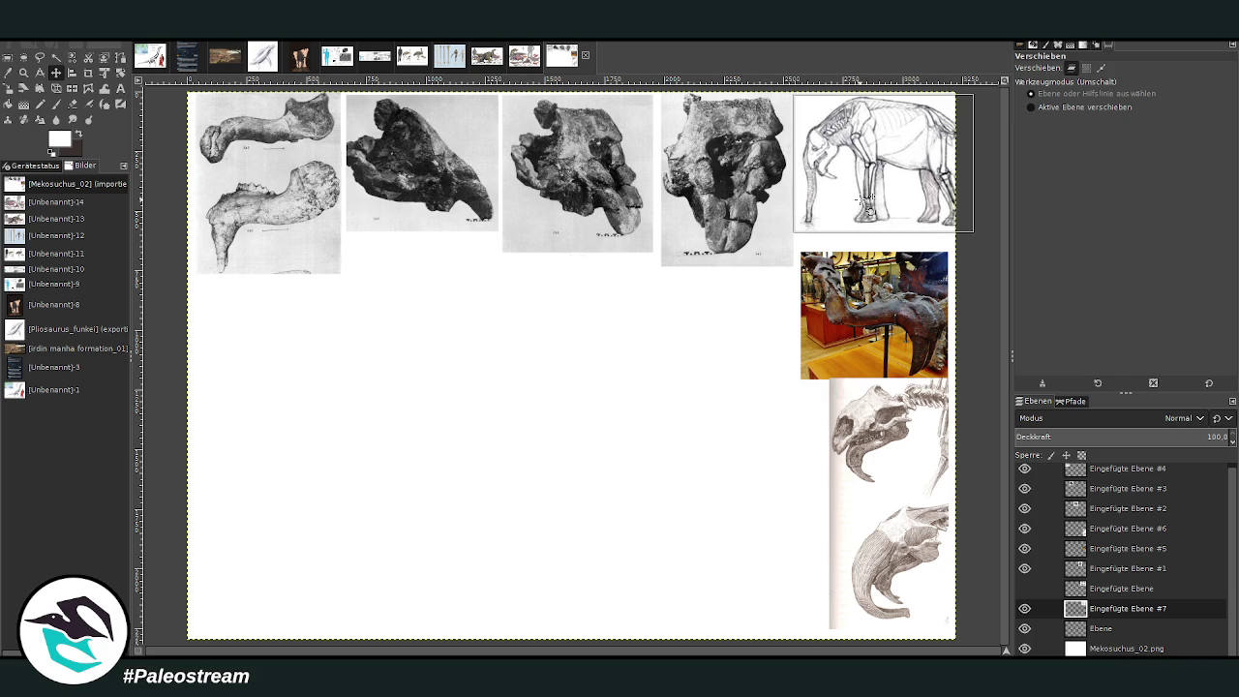
{"action": "double_click", "coordinate": [1034, 648]}
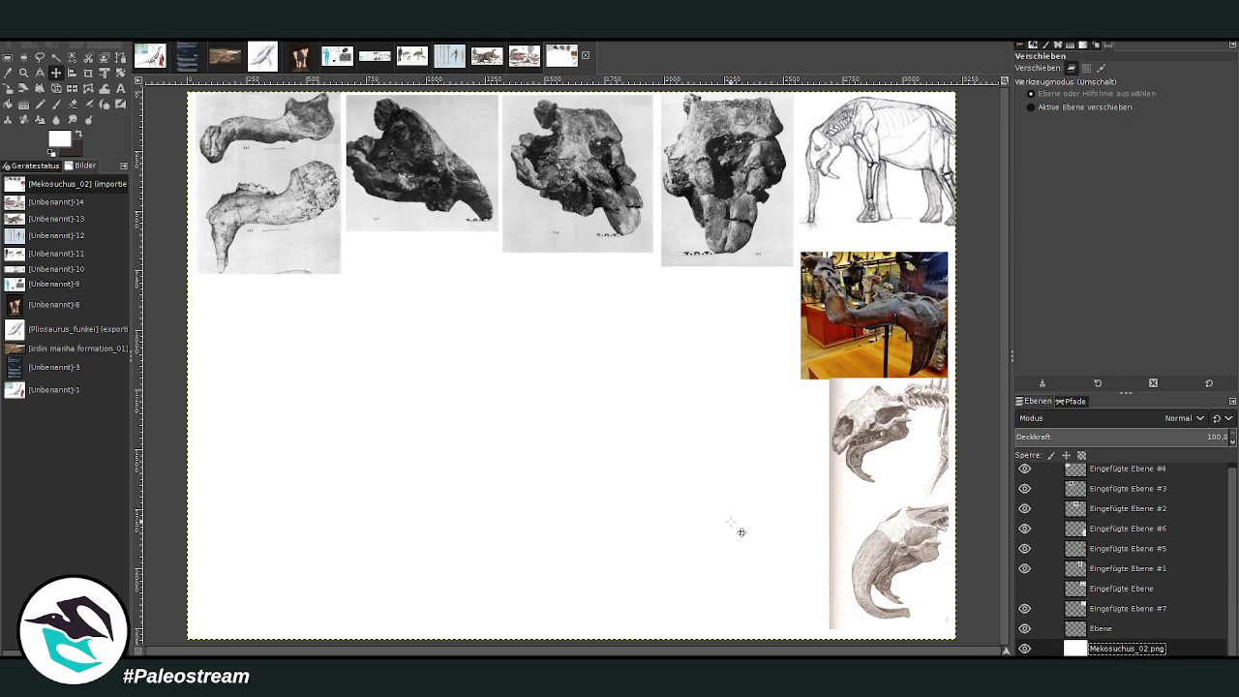
{"action": "key", "text": "Return"}
{"action": "double_click", "coordinate": [1127, 648]}
Step: Bring the standing-elephant photo into the collage as a new layer below the skull row
{"action": "double_click", "coordinate": [1126, 647]}
{"action": "key", "text": "Return"}
{"action": "left_click_drag", "start_coordinate": [0, 474], "coordinate": [471, 476]}
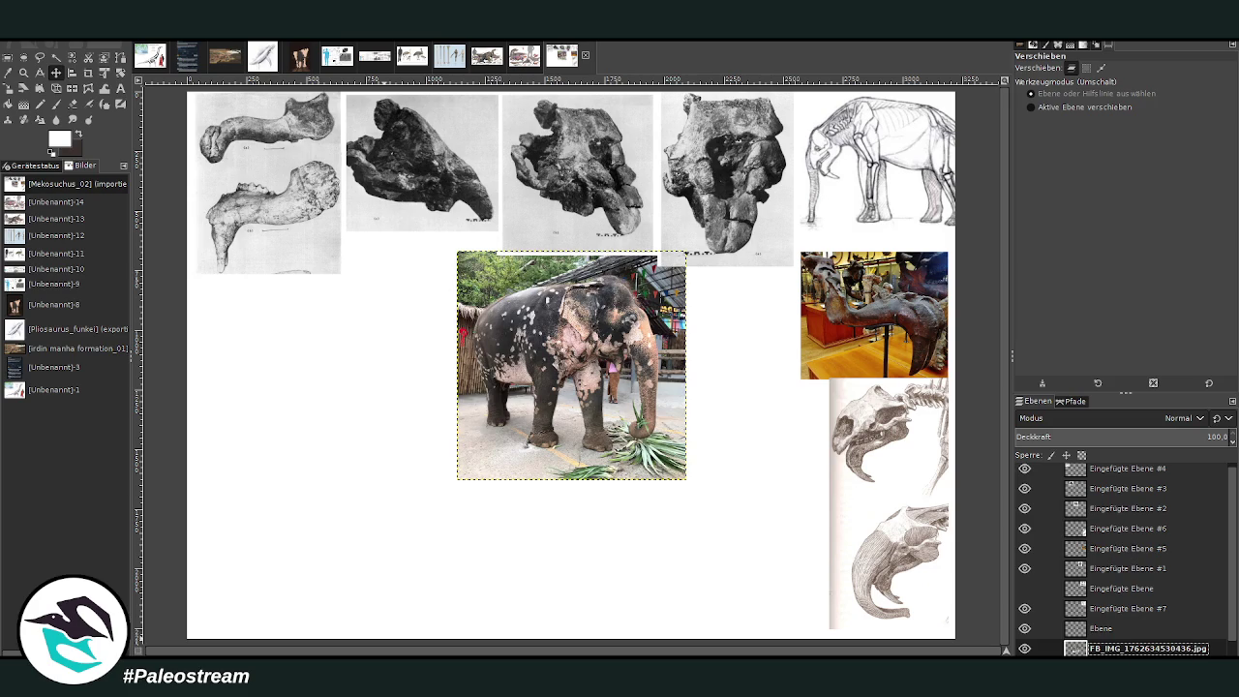
Step: Move the elephant photo layer above the Ebene layer in the layer stack
{"action": "left_click", "coordinate": [1028, 612]}
{"action": "left_click", "coordinate": [1025, 610]}
{"action": "left_click", "coordinate": [1103, 628]}
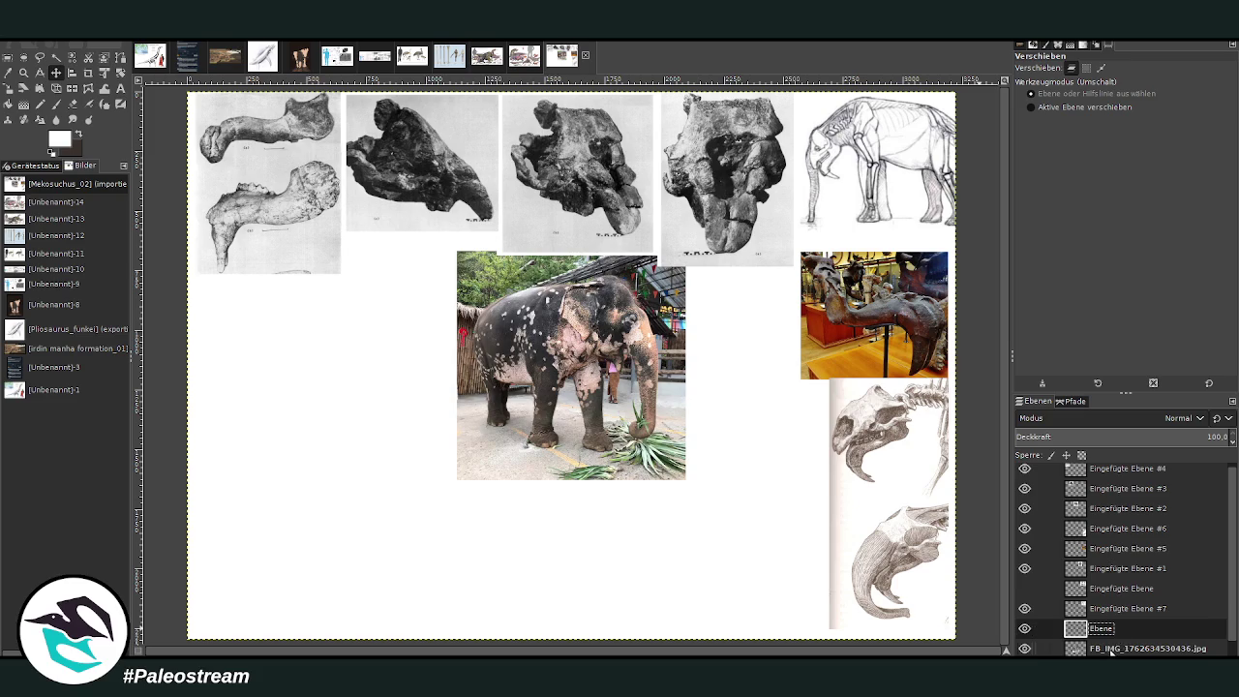
{"action": "scroll", "coordinate": [1121, 645], "scroll_direction": "down", "scroll_amount": 1}
{"action": "left_click", "coordinate": [1121, 628]}
{"action": "left_click_drag", "start_coordinate": [1121, 628], "coordinate": [1104, 606]}
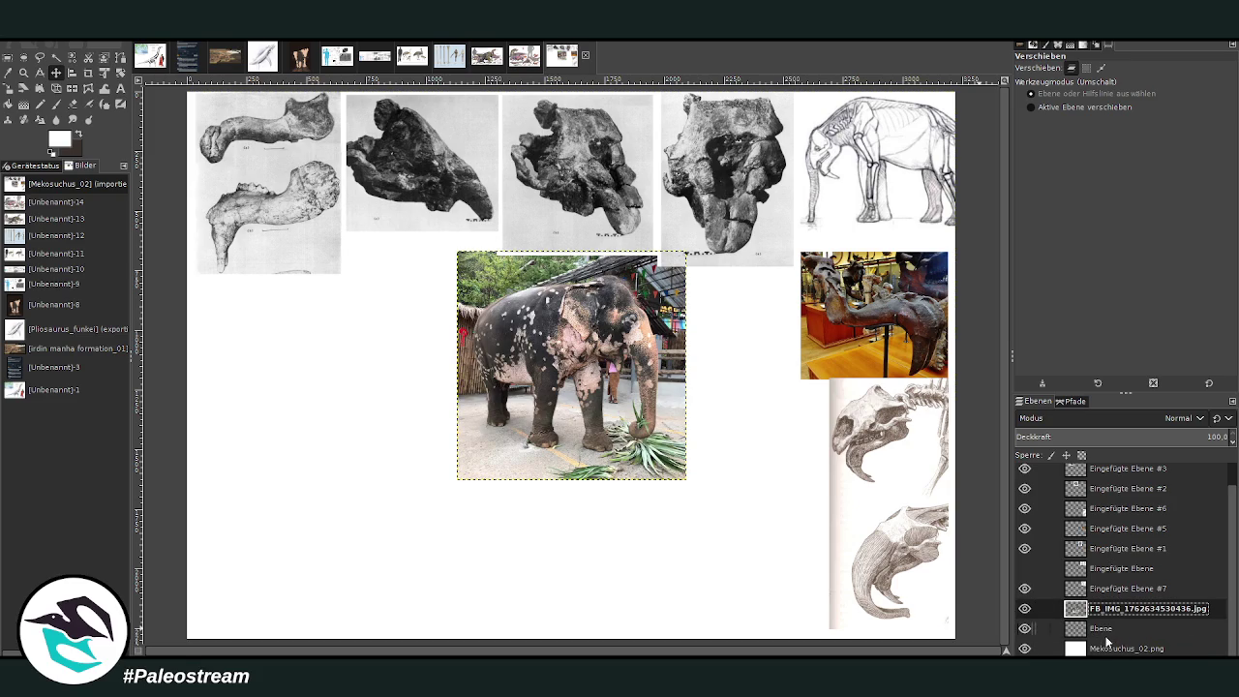
Step: Hide the elephant photo, select Mekosuchus_02.png and swap to dark green as painting colour
{"action": "left_click", "coordinate": [1023, 609]}
{"action": "left_click", "coordinate": [1119, 647]}
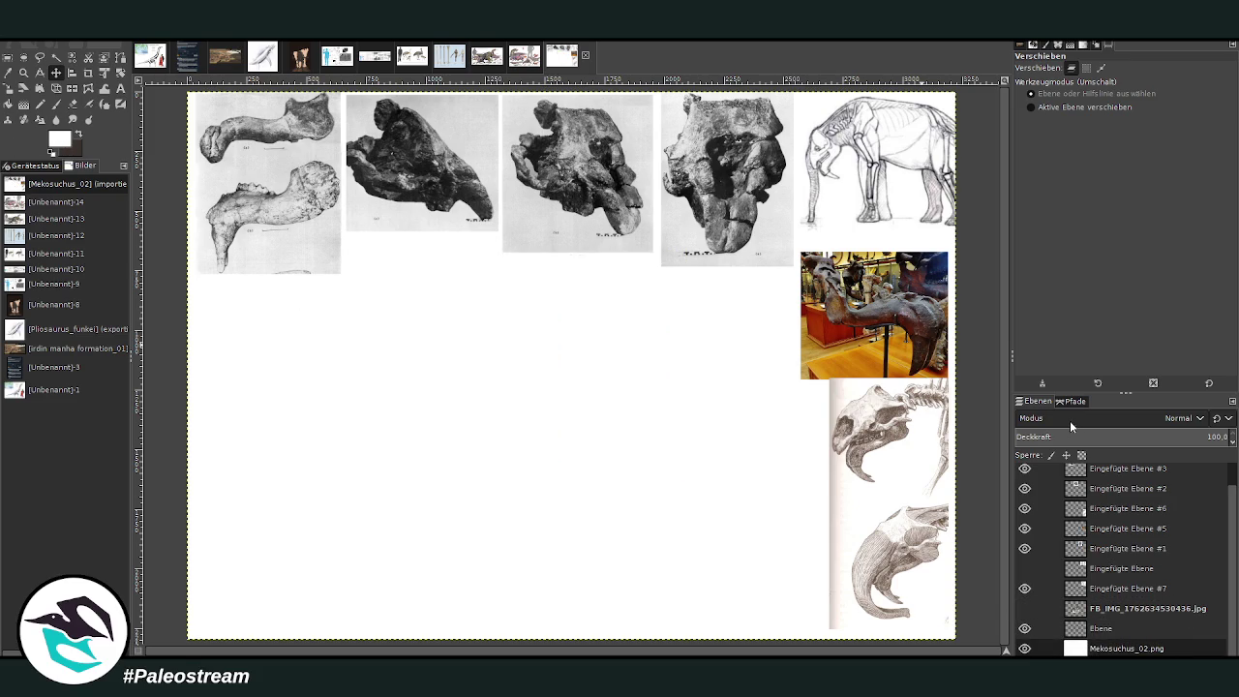
{"action": "key", "text": "x"}
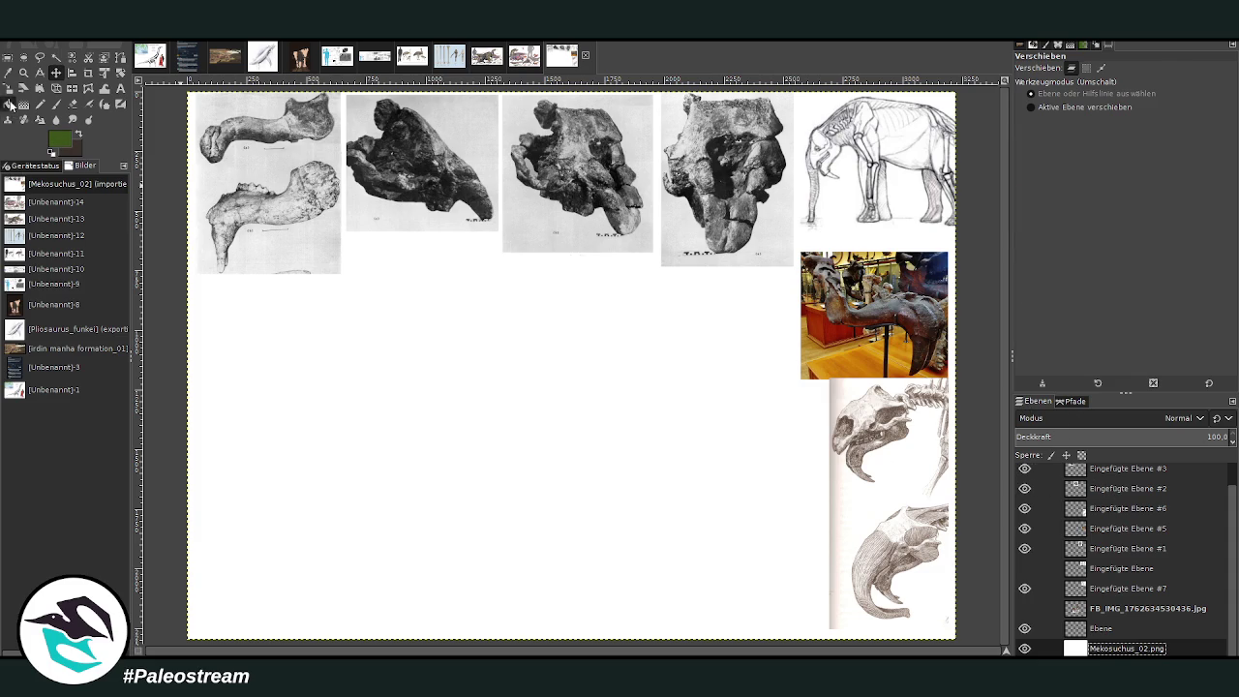
Step: Bucket-fill the background dark green, then apply a top-to-bottom Linear gradient at opacity 71.1
{"action": "left_click", "coordinate": [7, 103]}
{"action": "left_click", "coordinate": [548, 397]}
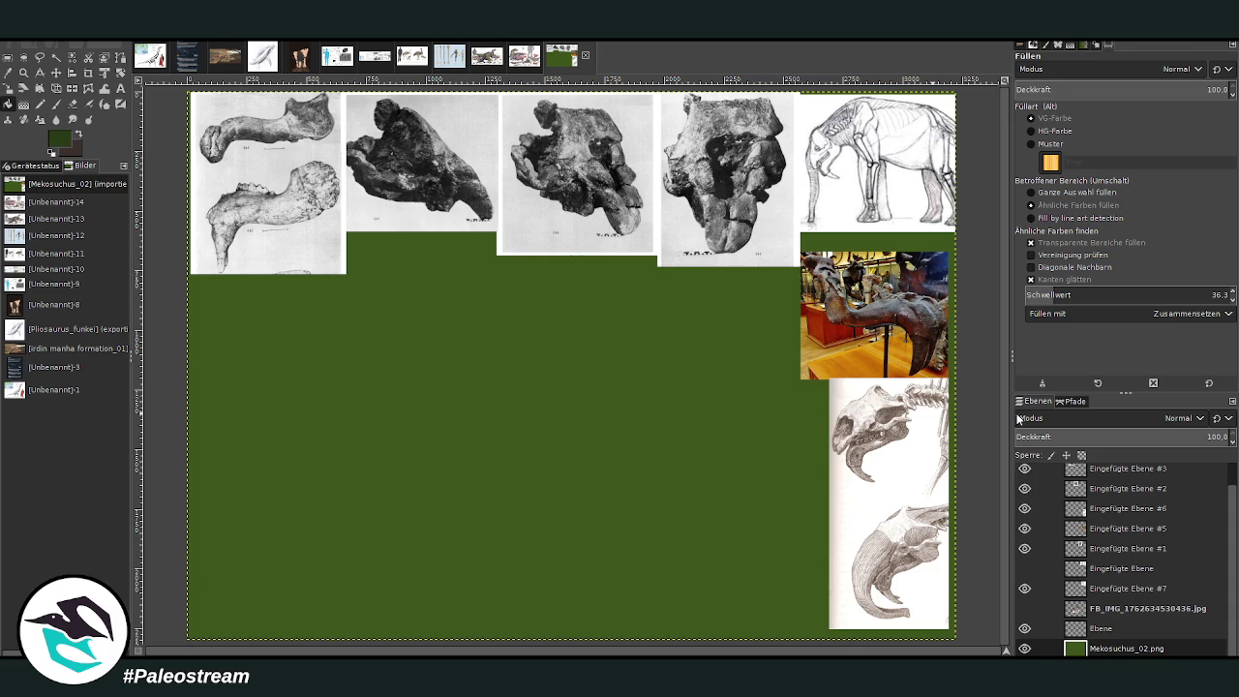
{"action": "left_click", "coordinate": [23, 105]}
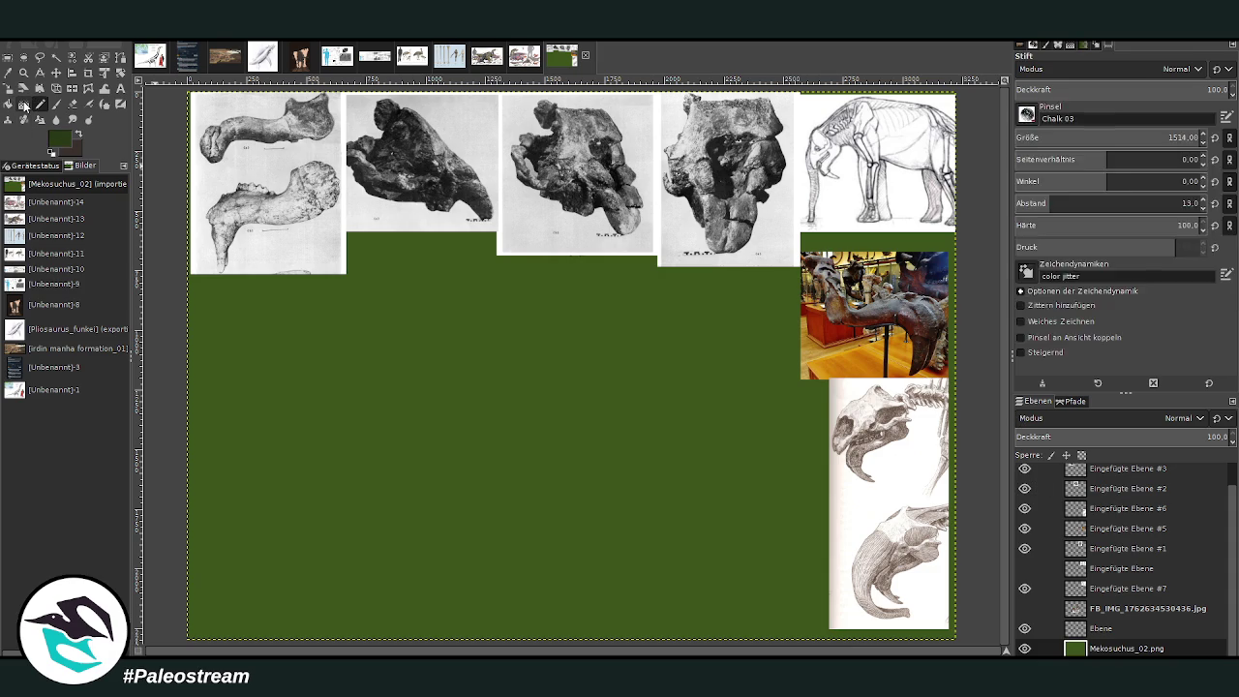
{"action": "left_click", "coordinate": [1168, 89]}
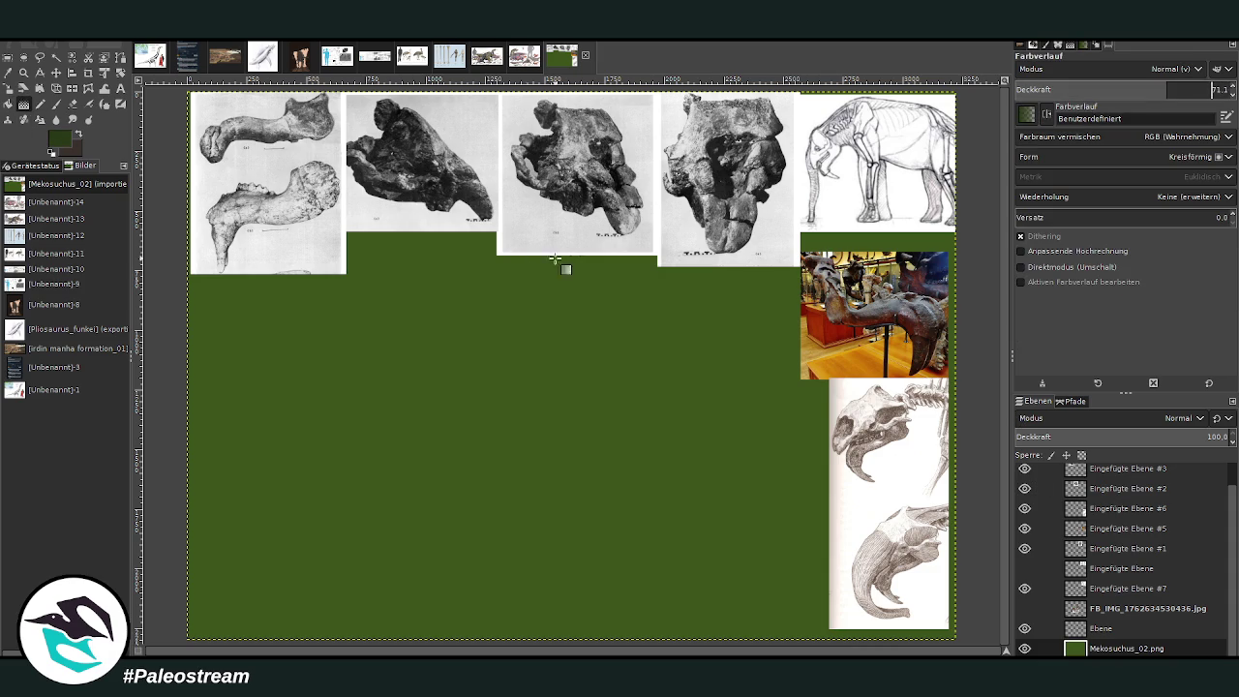
{"action": "scroll", "coordinate": [1080, 154], "scroll_direction": "up", "scroll_amount": 2}
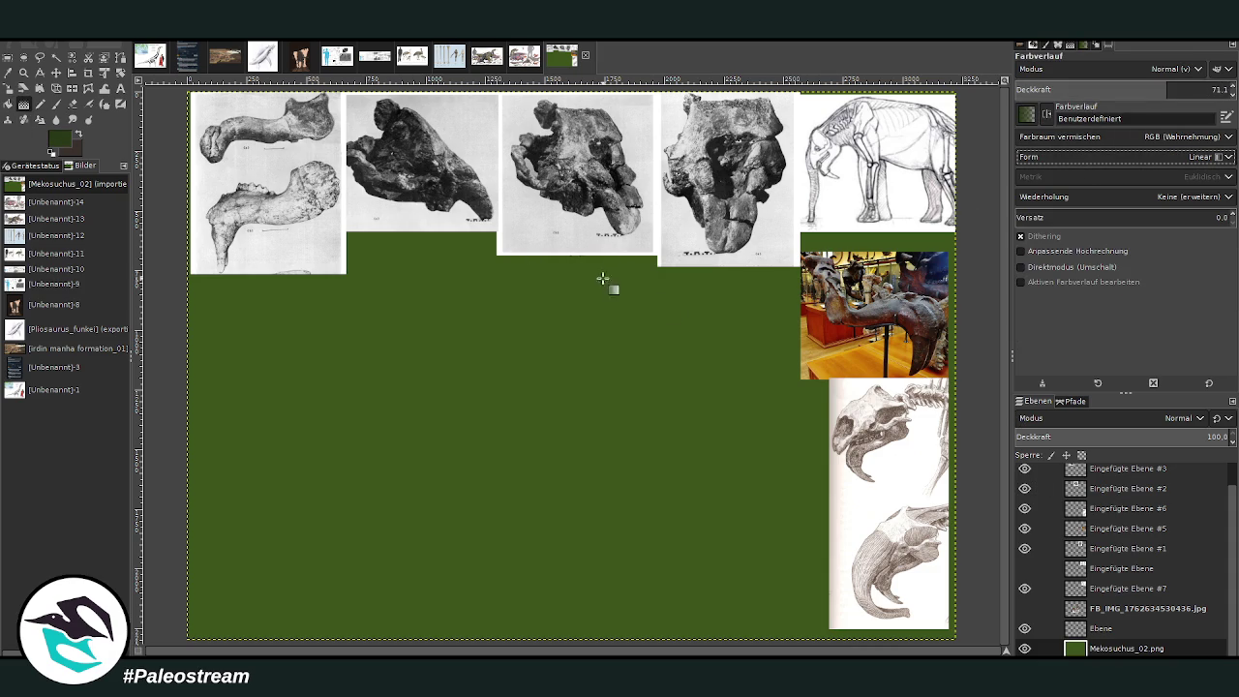
{"action": "left_click_drag", "start_coordinate": [587, 192], "coordinate": [585, 570]}
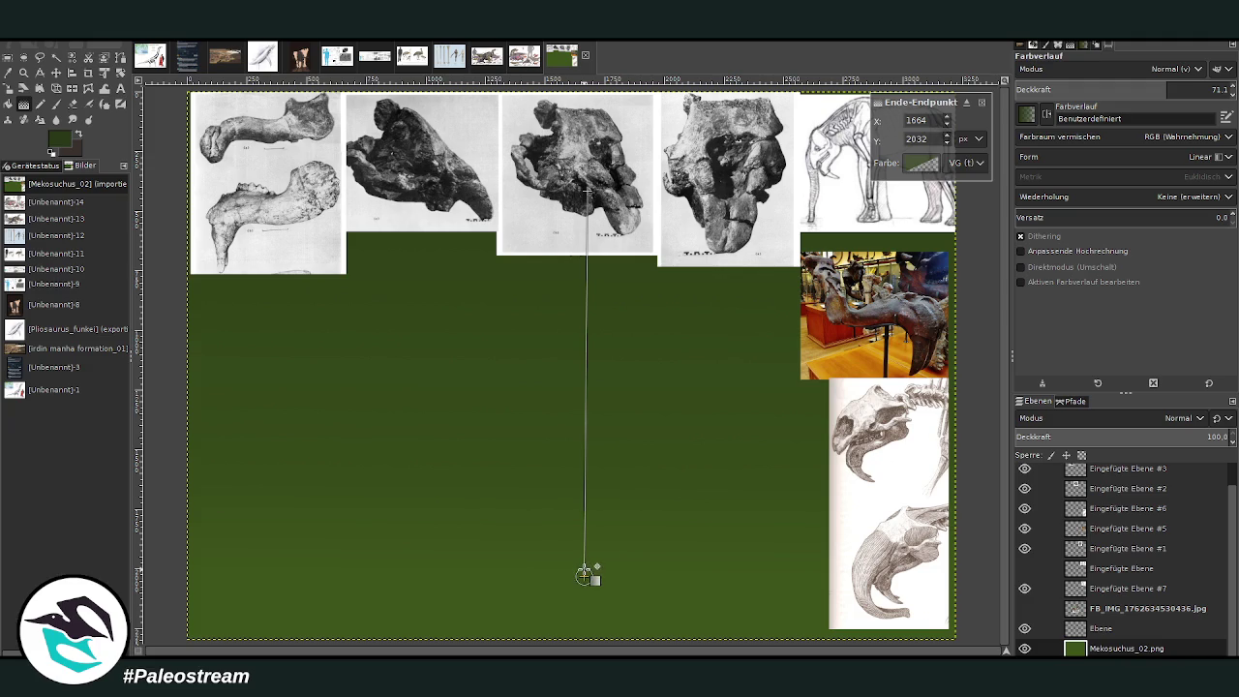
{"action": "key", "text": "Return"}
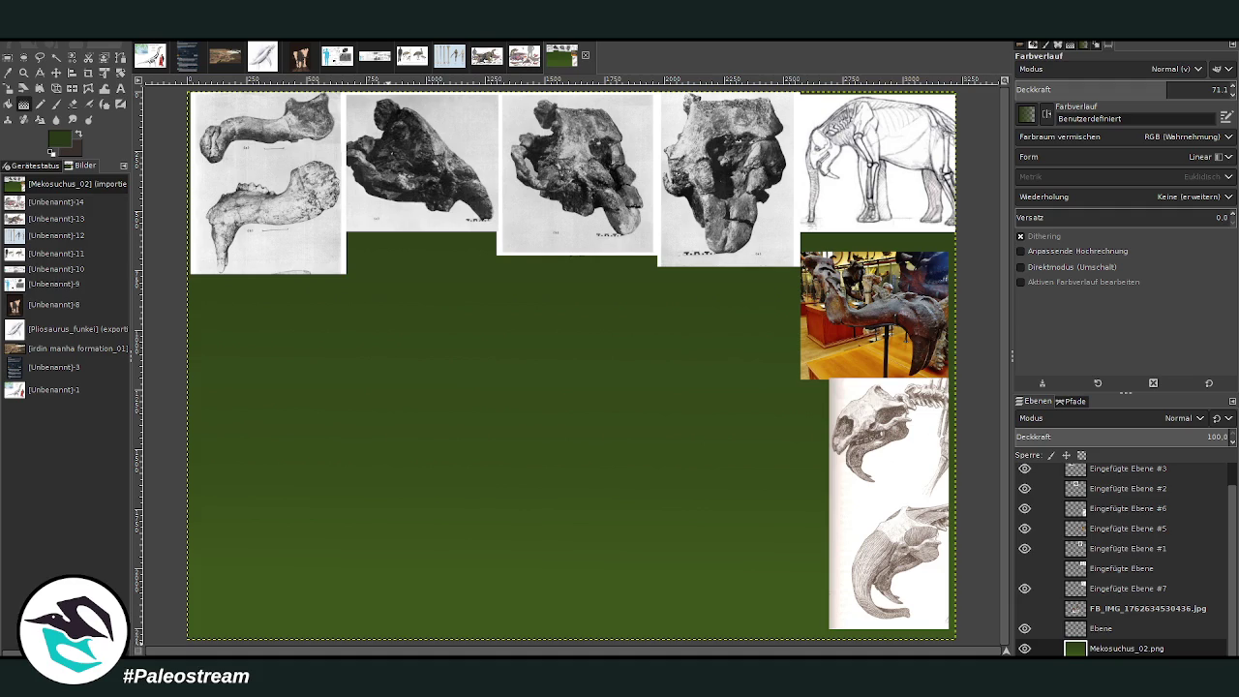
Step: Put Eingefügte Ebene #2, #3, #4 and the elephant photo layer into a new layer group
{"action": "key", "text": "z"}
{"action": "scroll", "coordinate": [1232, 496], "scroll_direction": "up", "scroll_amount": 1}
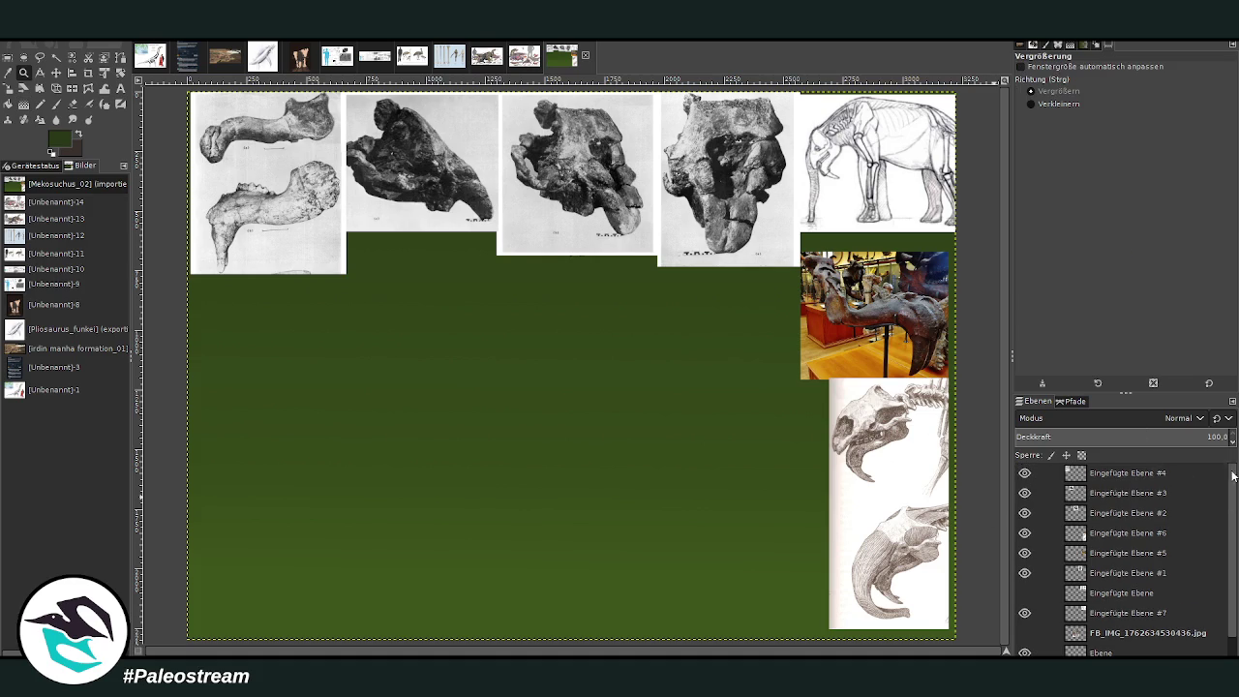
{"action": "left_click", "coordinate": [1128, 473]}
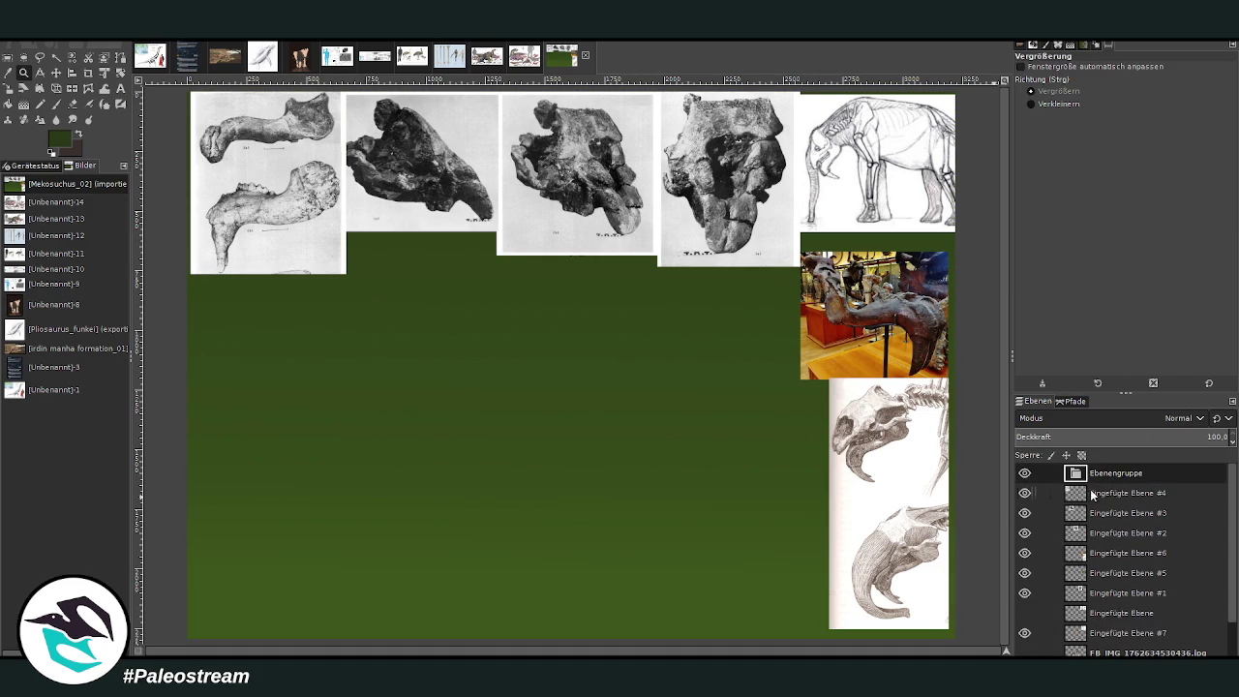
{"action": "left_click_drag", "start_coordinate": [1128, 493], "coordinate": [1113, 472]}
{"action": "mouse_move", "coordinate": [1075, 533]}
{"action": "left_mouse_down"}
{"action": "mouse_move", "coordinate": [1094, 503]}
{"action": "mouse_move", "coordinate": [1099, 600]}
{"action": "left_mouse_up"}
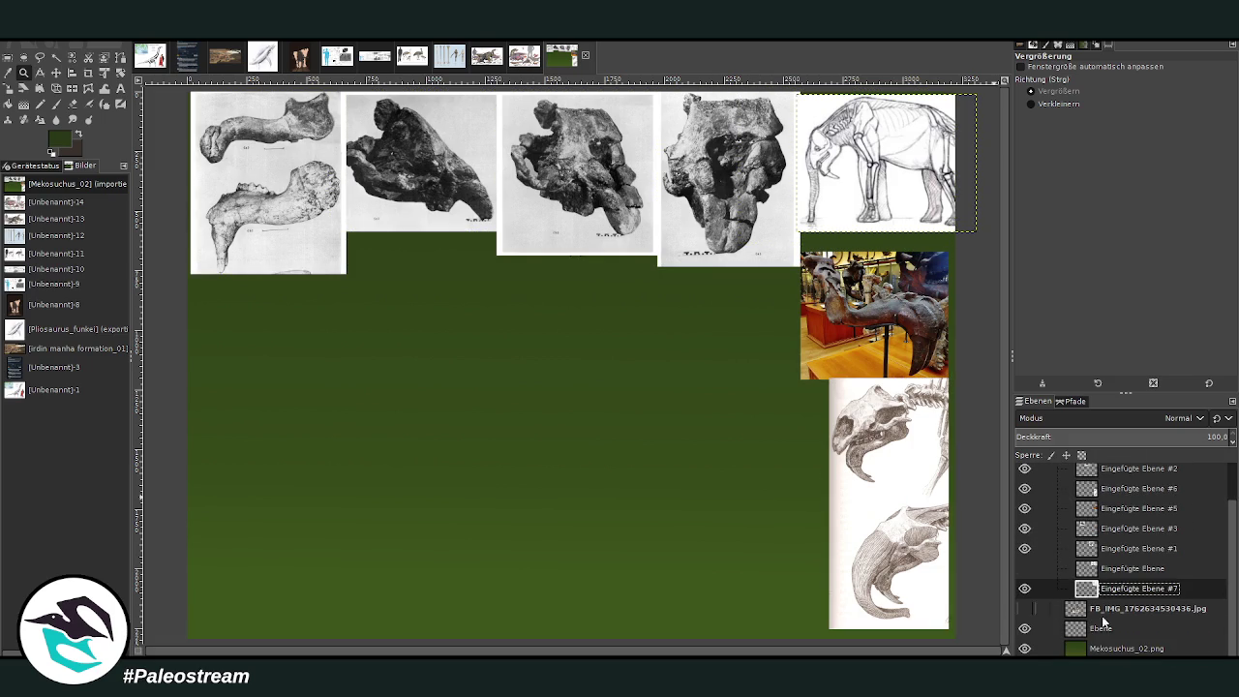
{"action": "left_click", "coordinate": [1107, 607]}
{"action": "left_click_drag", "start_coordinate": [1110, 597], "coordinate": [1109, 600]}
Step: Hide and collapse the reference-image group, leaving Mekosuchus_02.png as the active layer
{"action": "left_click", "coordinate": [1087, 631]}
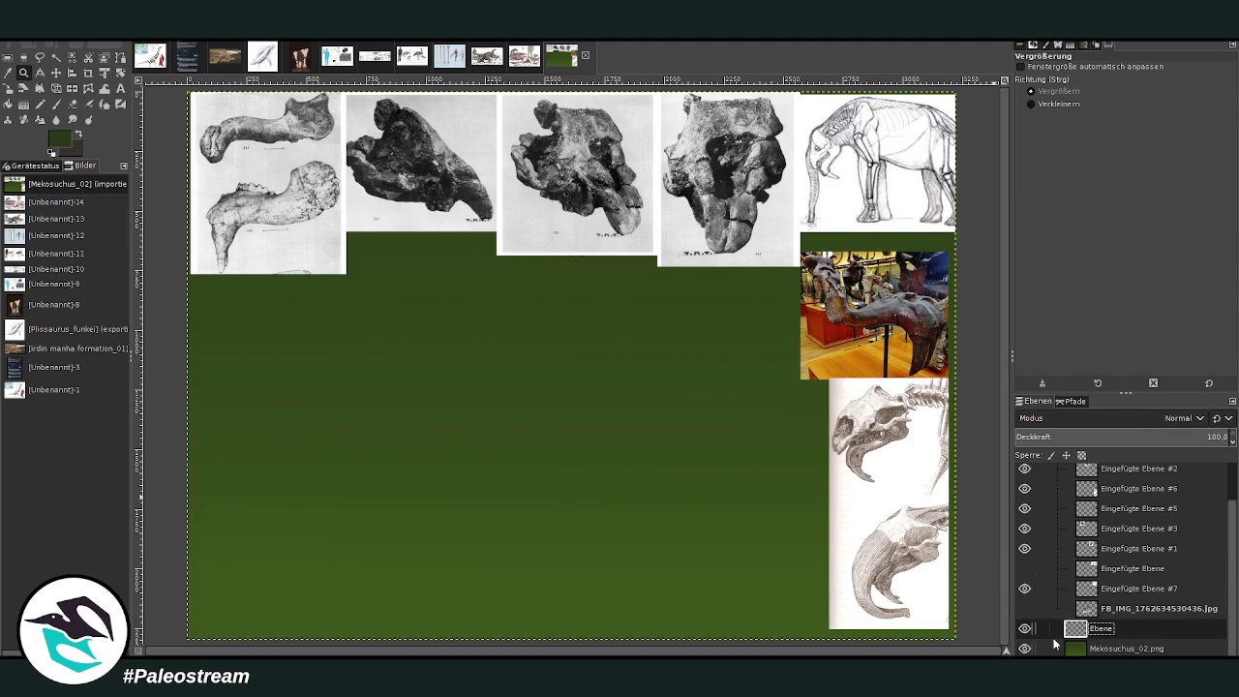
{"action": "scroll", "coordinate": [1196, 491], "scroll_direction": "up", "scroll_amount": 2}
{"action": "left_click", "coordinate": [1057, 474]}
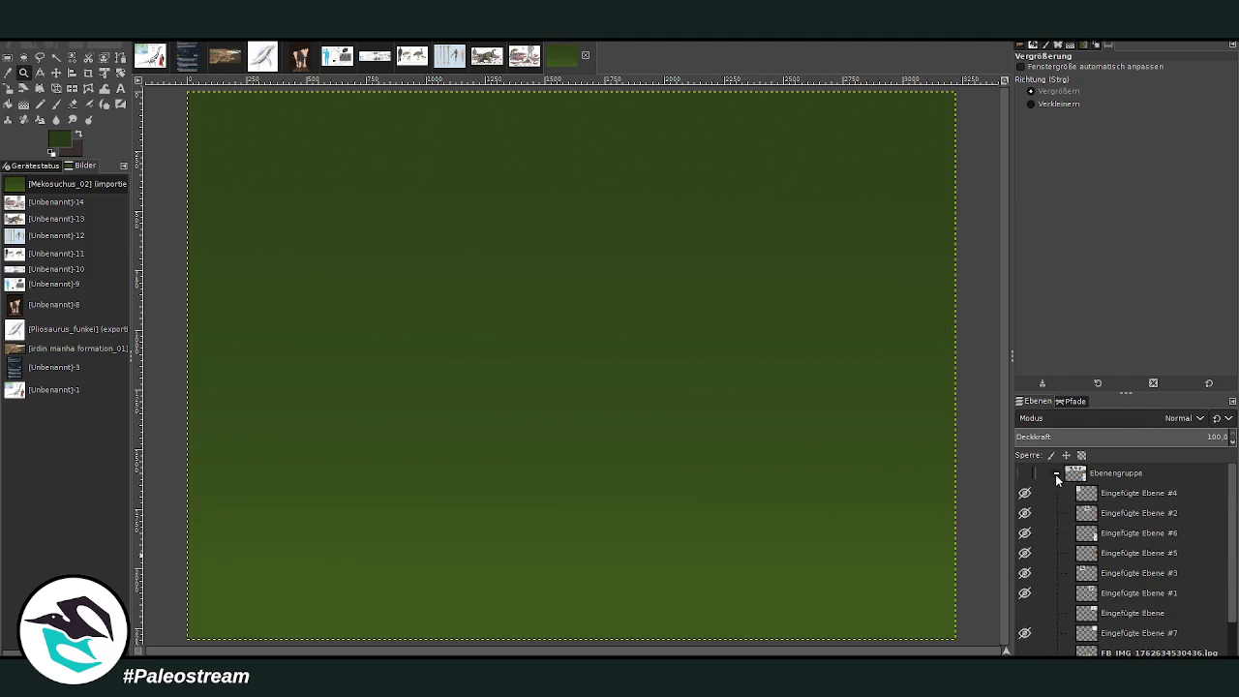
{"action": "left_click", "coordinate": [1055, 473]}
{"action": "left_click", "coordinate": [1114, 515]}
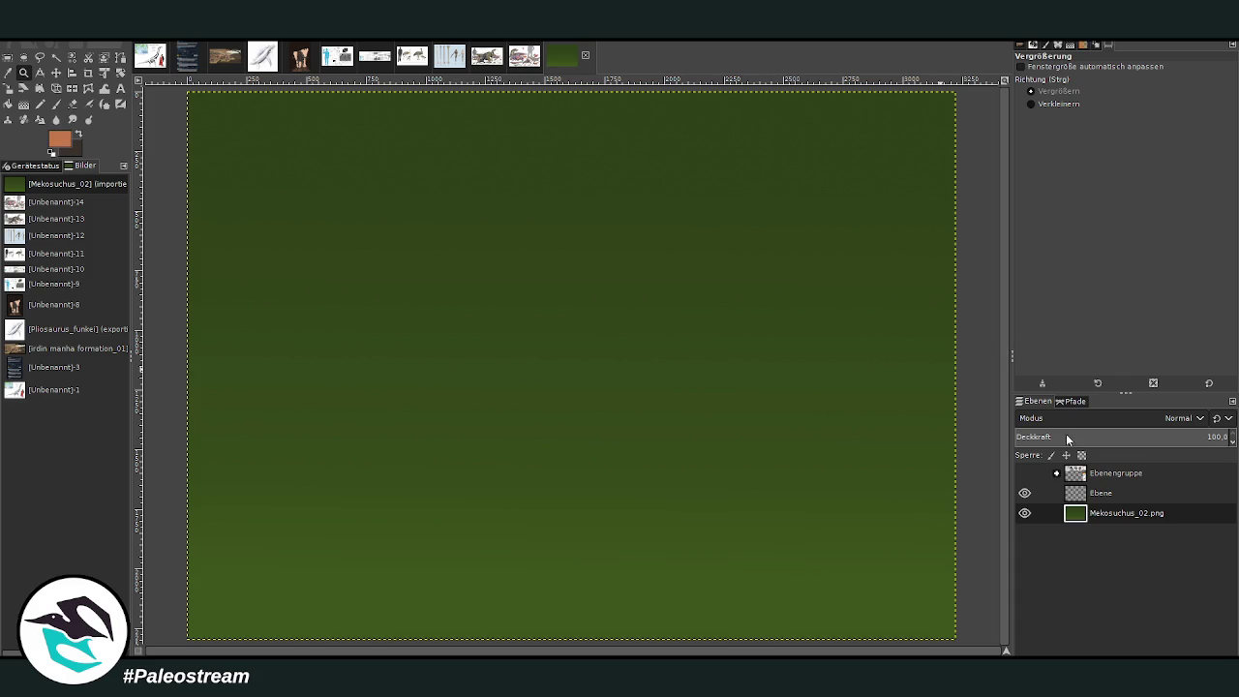
Step: Paint the path's trunk, base and left and right branches with the Paintbrush at opacity 83
{"action": "key", "text": "p"}
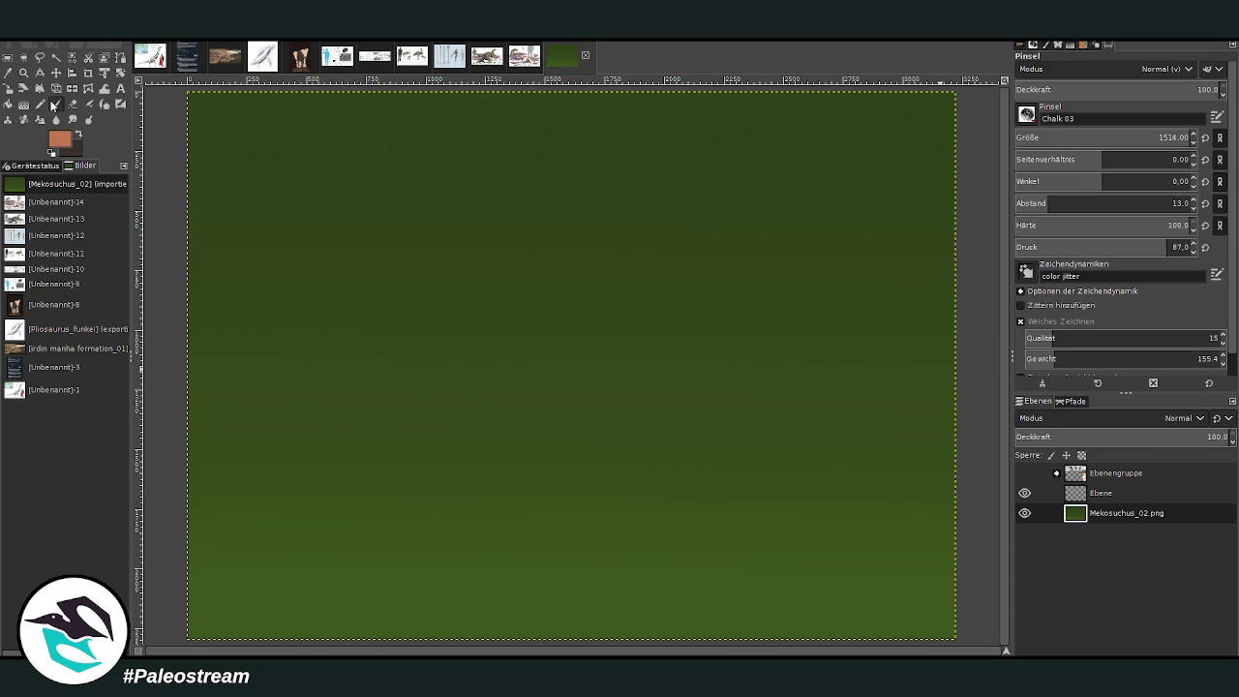
{"action": "key", "text": "shift+Tab"}
{"action": "type", "text": "83"}
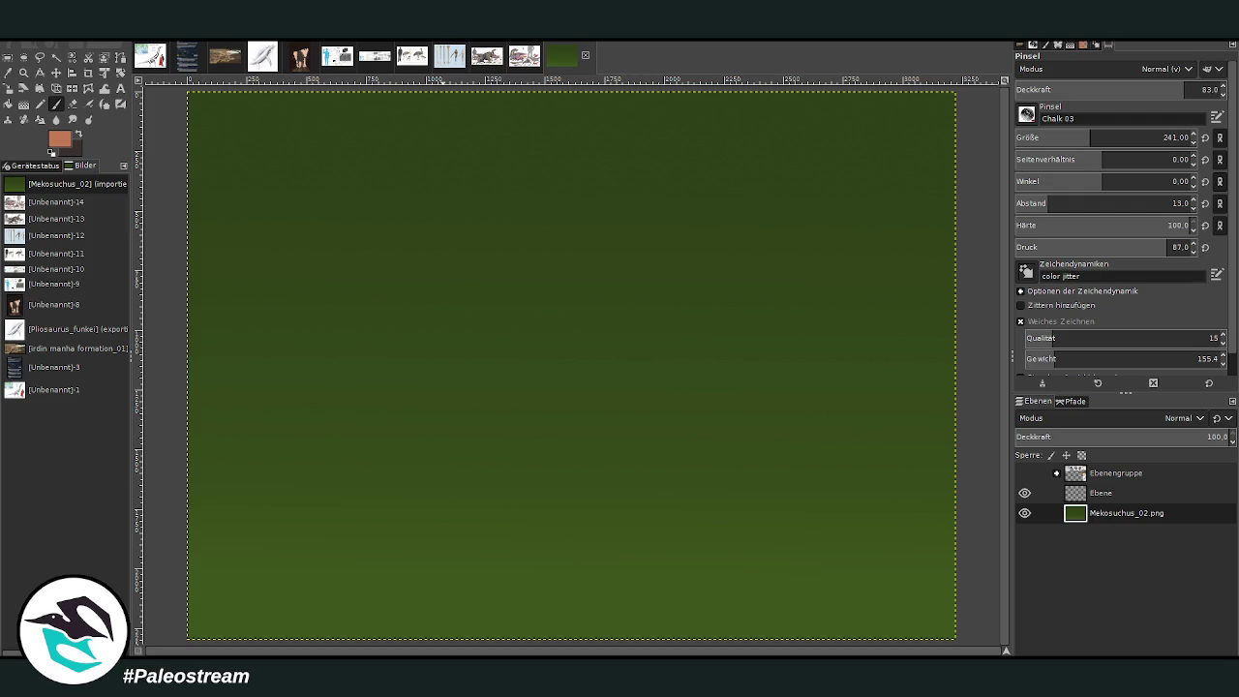
{"action": "mouse_move", "coordinate": [541, 390]}
{"action": "left_mouse_down"}
{"action": "mouse_move", "coordinate": [552, 320]}
{"action": "mouse_move", "coordinate": [517, 161]}
{"action": "mouse_move", "coordinate": [520, 106]}
{"action": "mouse_move", "coordinate": [533, 224]}
{"action": "mouse_move", "coordinate": [575, 354]}
{"action": "mouse_move", "coordinate": [515, 448]}
{"action": "left_mouse_up"}
{"action": "left_click", "coordinate": [1111, 138]}
{"action": "mouse_move", "coordinate": [574, 338]}
{"action": "left_mouse_down"}
{"action": "mouse_move", "coordinate": [562, 343]}
{"action": "mouse_move", "coordinate": [525, 91]}
{"action": "mouse_move", "coordinate": [509, 155]}
{"action": "mouse_move", "coordinate": [589, 326]}
{"action": "mouse_move", "coordinate": [519, 492]}
{"action": "mouse_move", "coordinate": [538, 466]}
{"action": "mouse_move", "coordinate": [631, 584]}
{"action": "mouse_move", "coordinate": [863, 603]}
{"action": "mouse_move", "coordinate": [203, 597]}
{"action": "mouse_move", "coordinate": [322, 619]}
{"action": "left_mouse_up"}
{"action": "mouse_move", "coordinate": [522, 580]}
{"action": "left_mouse_down"}
{"action": "mouse_move", "coordinate": [484, 566]}
{"action": "mouse_move", "coordinate": [474, 576]}
{"action": "left_mouse_up"}
{"action": "mouse_move", "coordinate": [537, 356]}
{"action": "left_mouse_down"}
{"action": "mouse_move", "coordinate": [513, 392]}
{"action": "mouse_move", "coordinate": [387, 455]}
{"action": "mouse_move", "coordinate": [318, 575]}
{"action": "mouse_move", "coordinate": [559, 407]}
{"action": "left_mouse_up"}
{"action": "mouse_move", "coordinate": [600, 358]}
{"action": "left_mouse_down"}
{"action": "mouse_move", "coordinate": [733, 573]}
{"action": "mouse_move", "coordinate": [589, 338]}
{"action": "mouse_move", "coordinate": [700, 526]}
{"action": "mouse_move", "coordinate": [885, 613]}
{"action": "mouse_move", "coordinate": [194, 629]}
{"action": "mouse_move", "coordinate": [293, 595]}
{"action": "mouse_move", "coordinate": [348, 601]}
{"action": "left_mouse_up"}
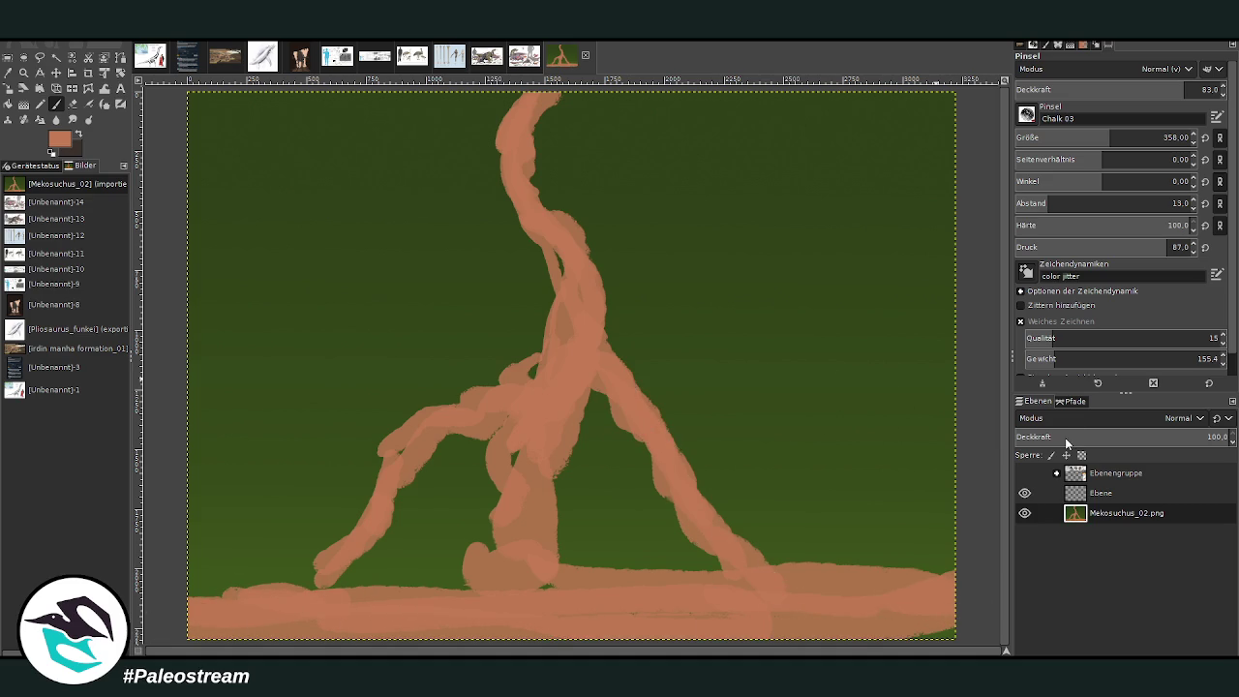
Step: At brush size 234, paint lighter highlights on the bottom-right ground and central trunk
{"action": "left_click", "coordinate": [1088, 136]}
{"action": "mouse_move", "coordinate": [704, 579]}
{"action": "left_mouse_down"}
{"action": "mouse_move", "coordinate": [699, 542]}
{"action": "mouse_move", "coordinate": [792, 578]}
{"action": "mouse_move", "coordinate": [904, 592]}
{"action": "mouse_move", "coordinate": [542, 596]}
{"action": "mouse_move", "coordinate": [513, 542]}
{"action": "mouse_move", "coordinate": [431, 592]}
{"action": "mouse_move", "coordinate": [283, 582]}
{"action": "mouse_move", "coordinate": [379, 494]}
{"action": "mouse_move", "coordinate": [504, 425]}
{"action": "mouse_move", "coordinate": [583, 313]}
{"action": "mouse_move", "coordinate": [562, 242]}
{"action": "left_mouse_up"}
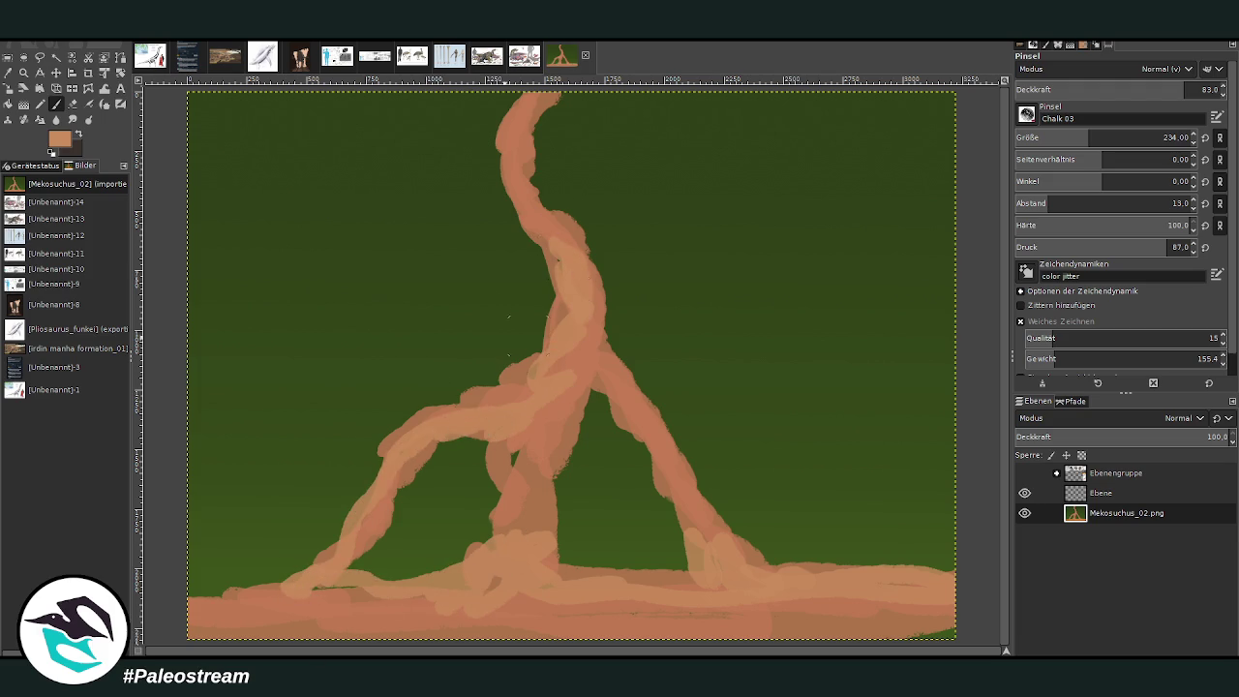
{"action": "left_click_drag", "start_coordinate": [562, 394], "coordinate": [470, 518]}
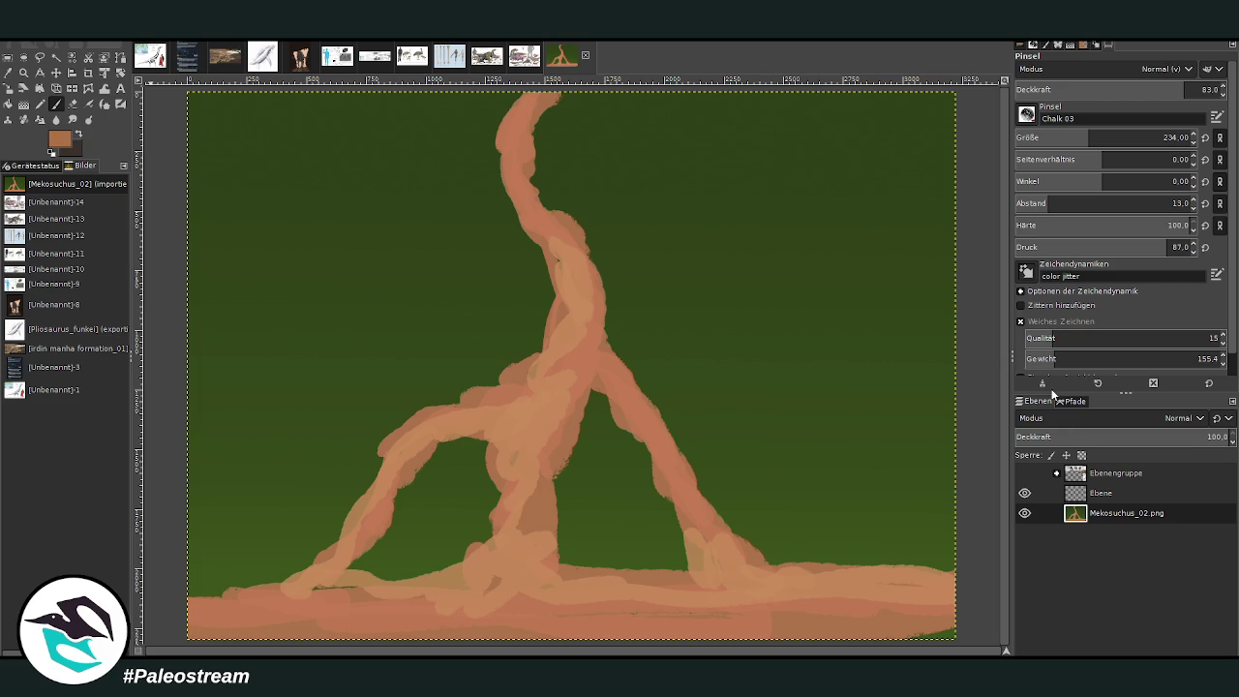
Step: At size 146, darken the ground strip and the edges of the trunk and branches
{"action": "left_click", "coordinate": [1164, 137]}
{"action": "mouse_move", "coordinate": [747, 540]}
{"action": "left_mouse_down"}
{"action": "mouse_move", "coordinate": [788, 567]}
{"action": "mouse_move", "coordinate": [920, 571]}
{"action": "mouse_move", "coordinate": [745, 539]}
{"action": "mouse_move", "coordinate": [635, 386]}
{"action": "left_mouse_up"}
{"action": "mouse_move", "coordinate": [678, 566]}
{"action": "left_mouse_down"}
{"action": "mouse_move", "coordinate": [567, 568]}
{"action": "mouse_move", "coordinate": [642, 558]}
{"action": "mouse_move", "coordinate": [550, 533]}
{"action": "mouse_move", "coordinate": [426, 581]}
{"action": "mouse_move", "coordinate": [359, 576]}
{"action": "mouse_move", "coordinate": [487, 487]}
{"action": "mouse_move", "coordinate": [475, 383]}
{"action": "mouse_move", "coordinate": [368, 462]}
{"action": "mouse_move", "coordinate": [324, 533]}
{"action": "mouse_move", "coordinate": [553, 332]}
{"action": "mouse_move", "coordinate": [520, 203]}
{"action": "mouse_move", "coordinate": [579, 242]}
{"action": "mouse_move", "coordinate": [543, 188]}
{"action": "mouse_move", "coordinate": [539, 139]}
{"action": "mouse_move", "coordinate": [515, 103]}
{"action": "mouse_move", "coordinate": [498, 117]}
{"action": "mouse_move", "coordinate": [517, 232]}
{"action": "mouse_move", "coordinate": [664, 407]}
{"action": "mouse_move", "coordinate": [736, 553]}
{"action": "left_mouse_up"}
{"action": "left_click_drag", "start_coordinate": [566, 530], "coordinate": [569, 460]}
{"action": "mouse_move", "coordinate": [487, 500]}
{"action": "left_mouse_down"}
{"action": "mouse_move", "coordinate": [412, 581]}
{"action": "mouse_move", "coordinate": [347, 571]}
{"action": "mouse_move", "coordinate": [450, 561]}
{"action": "left_mouse_up"}
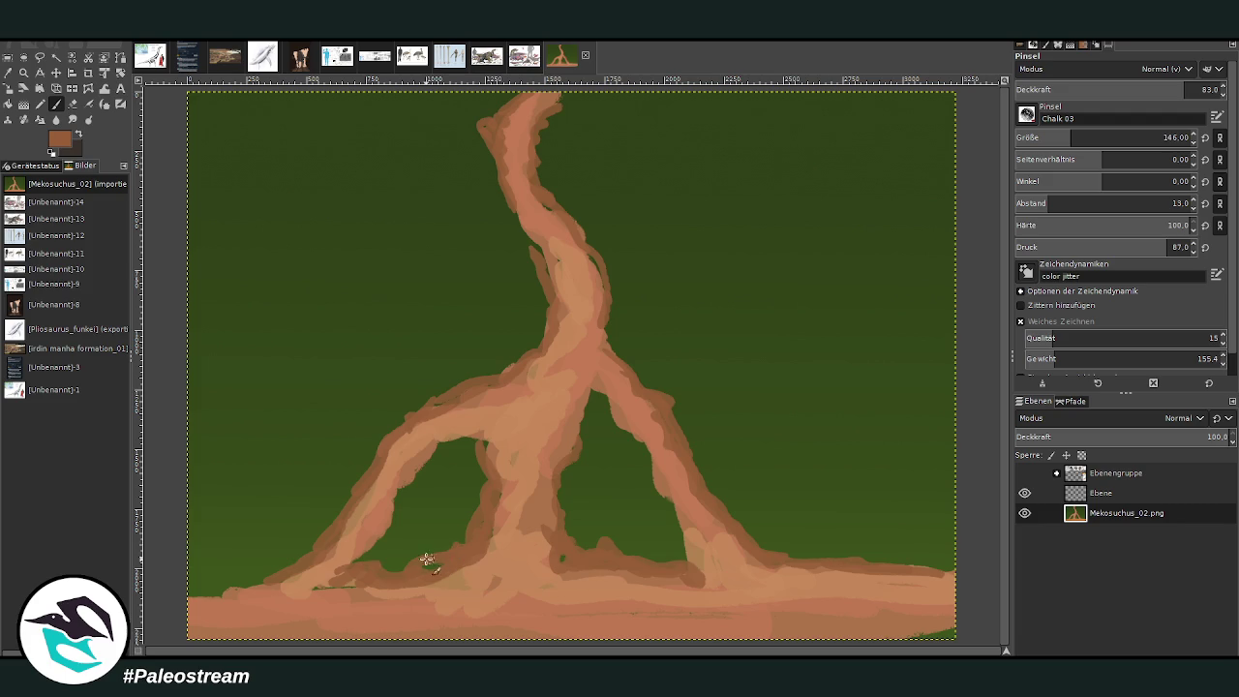
{"action": "mouse_move", "coordinate": [953, 571]}
{"action": "left_mouse_down"}
{"action": "mouse_move", "coordinate": [829, 568]}
{"action": "mouse_move", "coordinate": [744, 530]}
{"action": "left_mouse_up"}
{"action": "mouse_move", "coordinate": [705, 472]}
{"action": "left_mouse_down"}
{"action": "mouse_move", "coordinate": [645, 384]}
{"action": "mouse_move", "coordinate": [498, 368]}
{"action": "mouse_move", "coordinate": [450, 389]}
{"action": "mouse_move", "coordinate": [391, 445]}
{"action": "left_mouse_up"}
{"action": "mouse_move", "coordinate": [364, 490]}
{"action": "left_mouse_down"}
{"action": "mouse_move", "coordinate": [293, 572]}
{"action": "mouse_move", "coordinate": [227, 581]}
{"action": "left_mouse_up"}
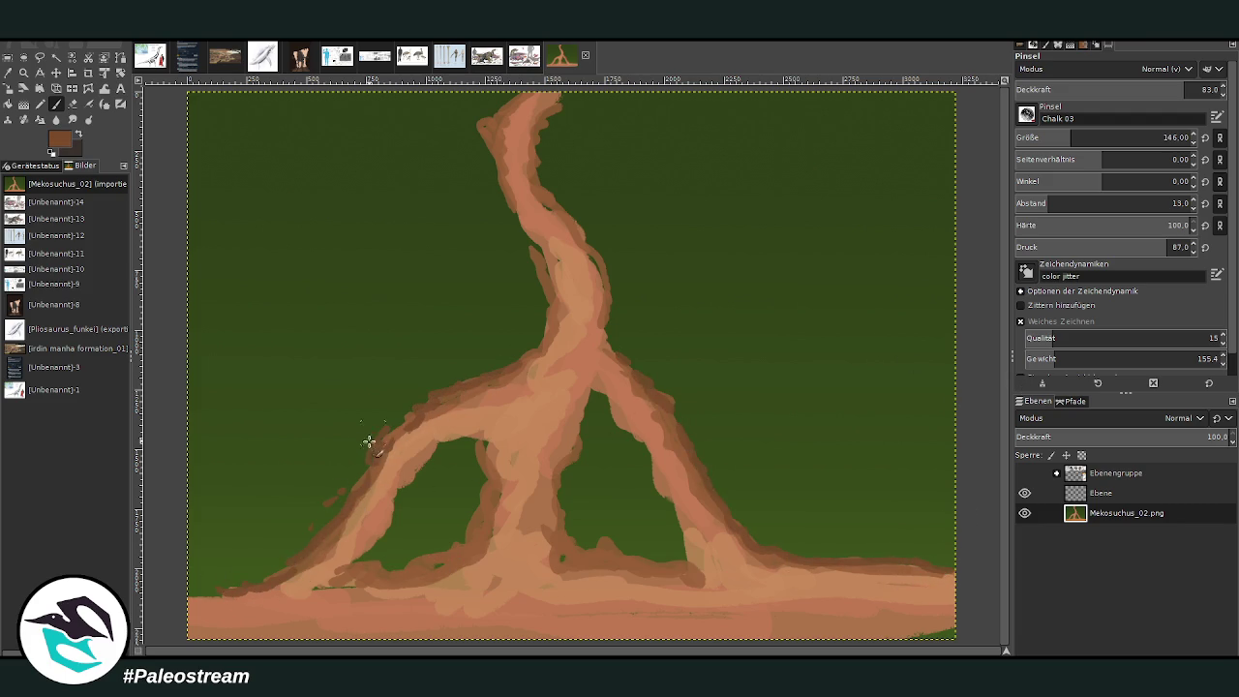
{"action": "mouse_move", "coordinate": [494, 351]}
{"action": "left_mouse_down"}
{"action": "mouse_move", "coordinate": [542, 301]}
{"action": "mouse_move", "coordinate": [609, 265]}
{"action": "mouse_move", "coordinate": [555, 202]}
{"action": "mouse_move", "coordinate": [550, 113]}
{"action": "left_mouse_up"}
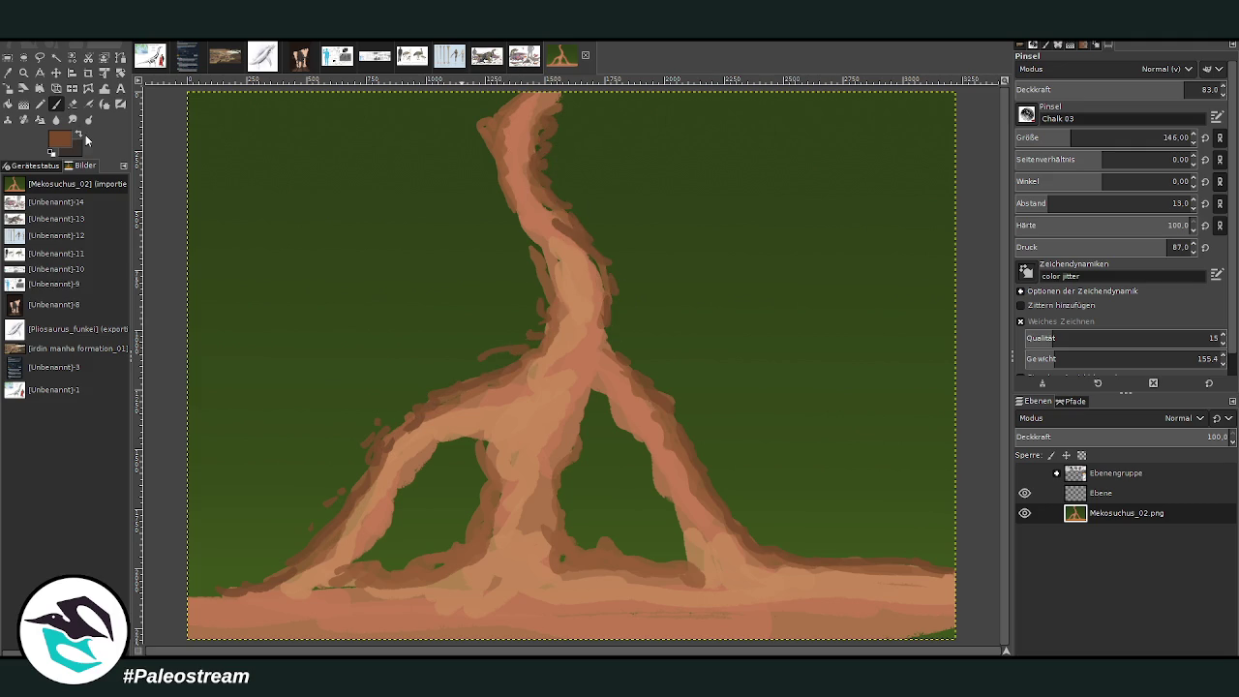
Step: At size 295, repaint the bottom-right ground strip in lighter pink
{"action": "left_click_drag", "start_coordinate": [1085, 138], "coordinate": [1103, 123]}
{"action": "left_click_drag", "start_coordinate": [899, 614], "coordinate": [844, 625]}
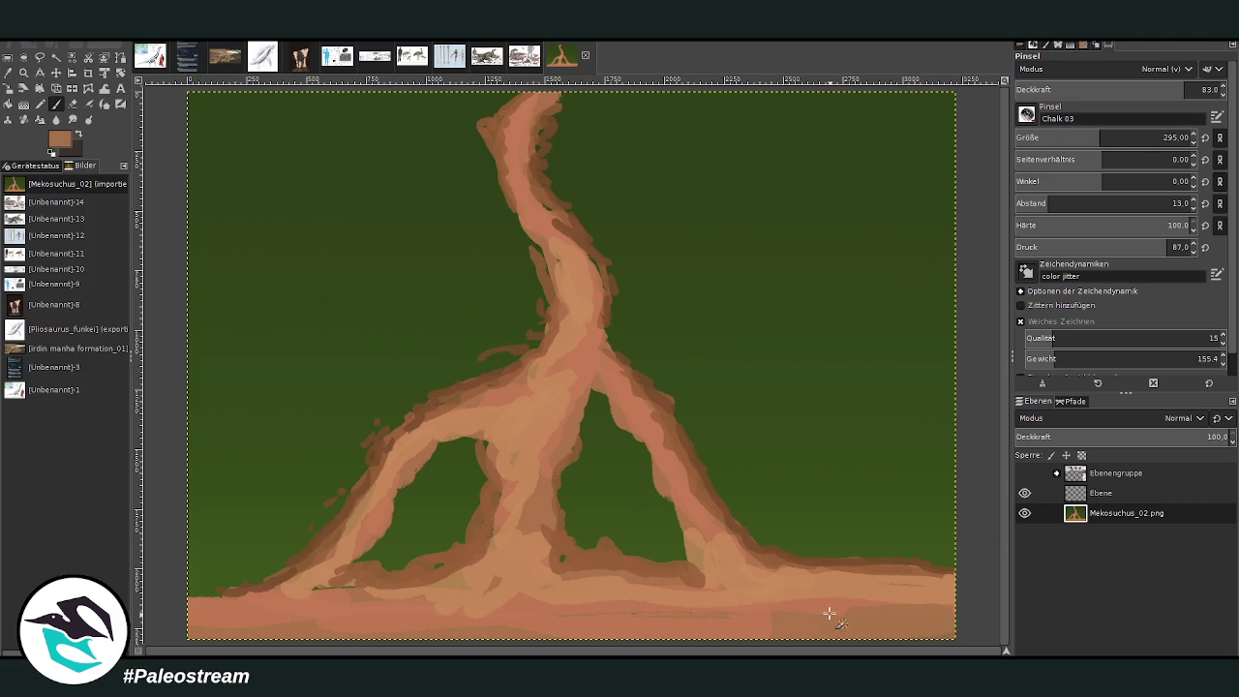
{"action": "mouse_move", "coordinate": [944, 620]}
{"action": "left_mouse_down"}
{"action": "mouse_move", "coordinate": [794, 625]}
{"action": "mouse_move", "coordinate": [842, 618]}
{"action": "mouse_move", "coordinate": [835, 608]}
{"action": "mouse_move", "coordinate": [929, 615]}
{"action": "mouse_move", "coordinate": [310, 629]}
{"action": "mouse_move", "coordinate": [929, 624]}
{"action": "mouse_move", "coordinate": [547, 605]}
{"action": "mouse_move", "coordinate": [346, 618]}
{"action": "mouse_move", "coordinate": [745, 630]}
{"action": "left_mouse_up"}
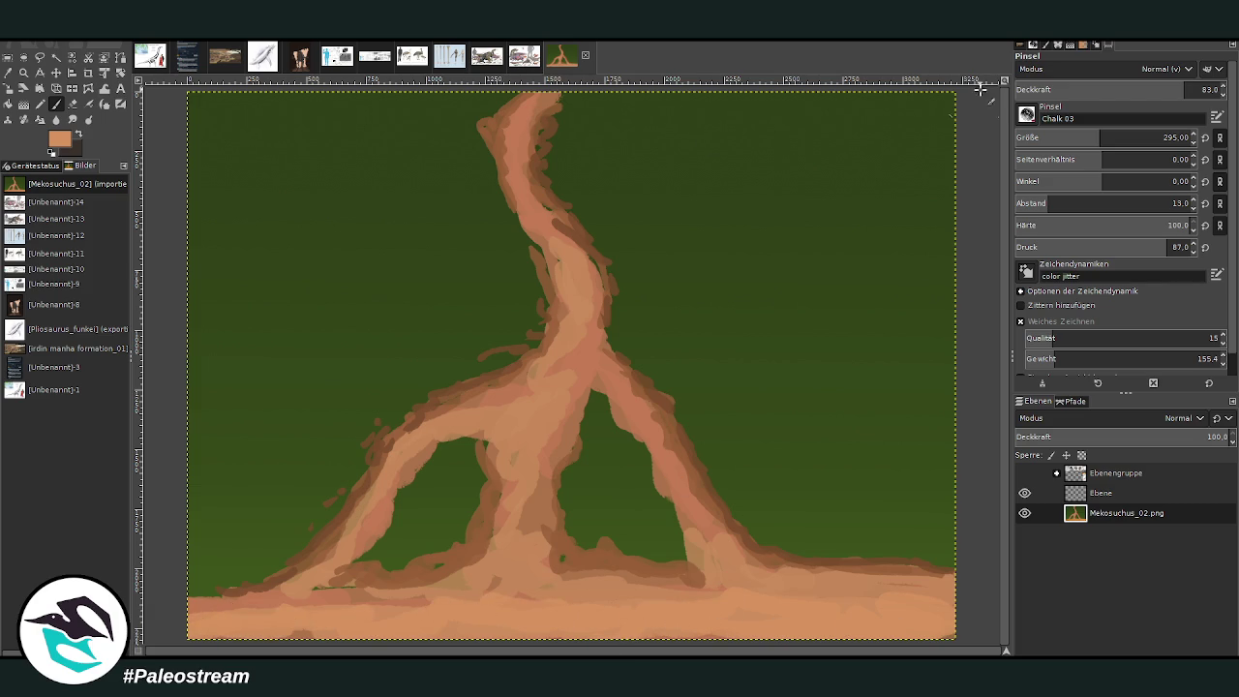
Step: Select the 'fern test #1' brush, undoing a couple of test stamps
{"action": "left_click", "coordinate": [1027, 114]}
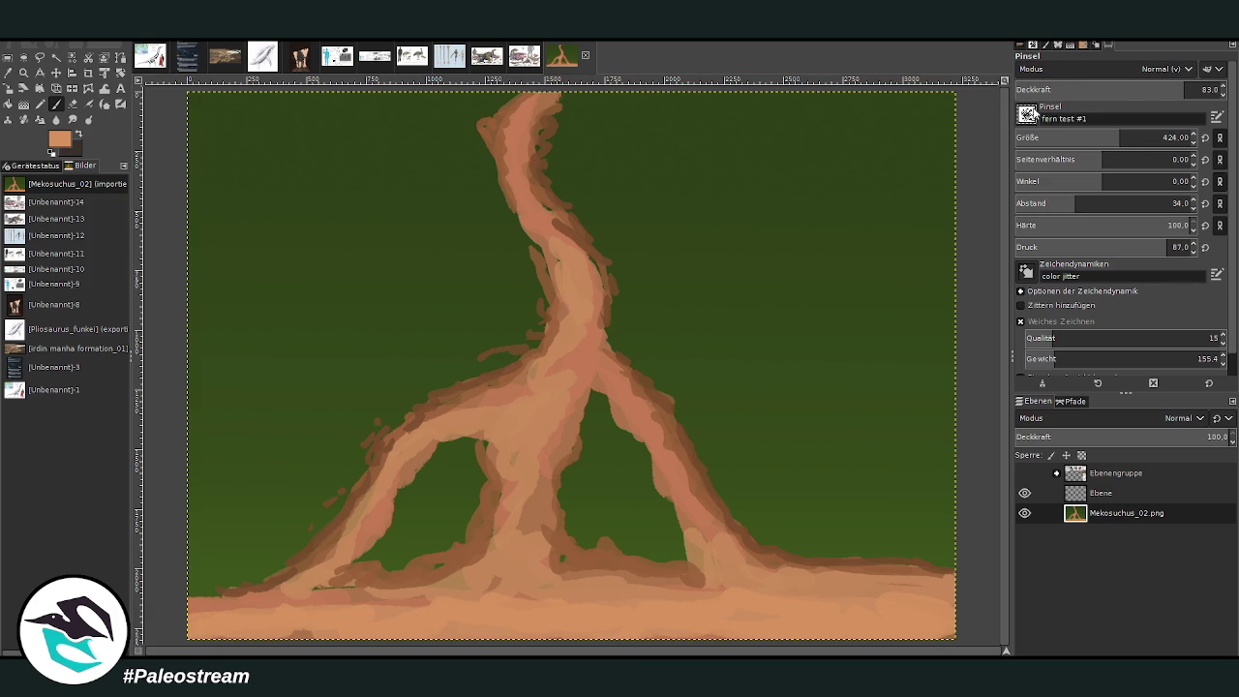
{"action": "left_click_drag", "start_coordinate": [770, 302], "coordinate": [734, 287]}
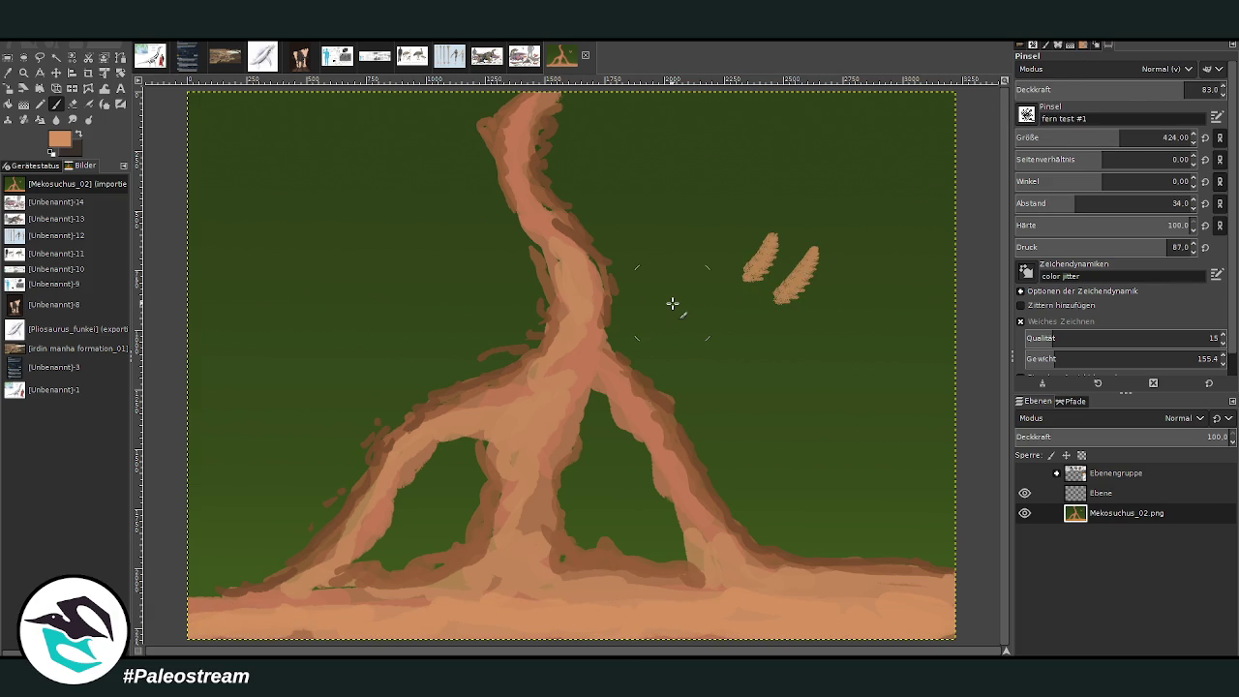
{"action": "key", "text": "ctrl+z"}
{"action": "key", "text": "ctrl+z"}
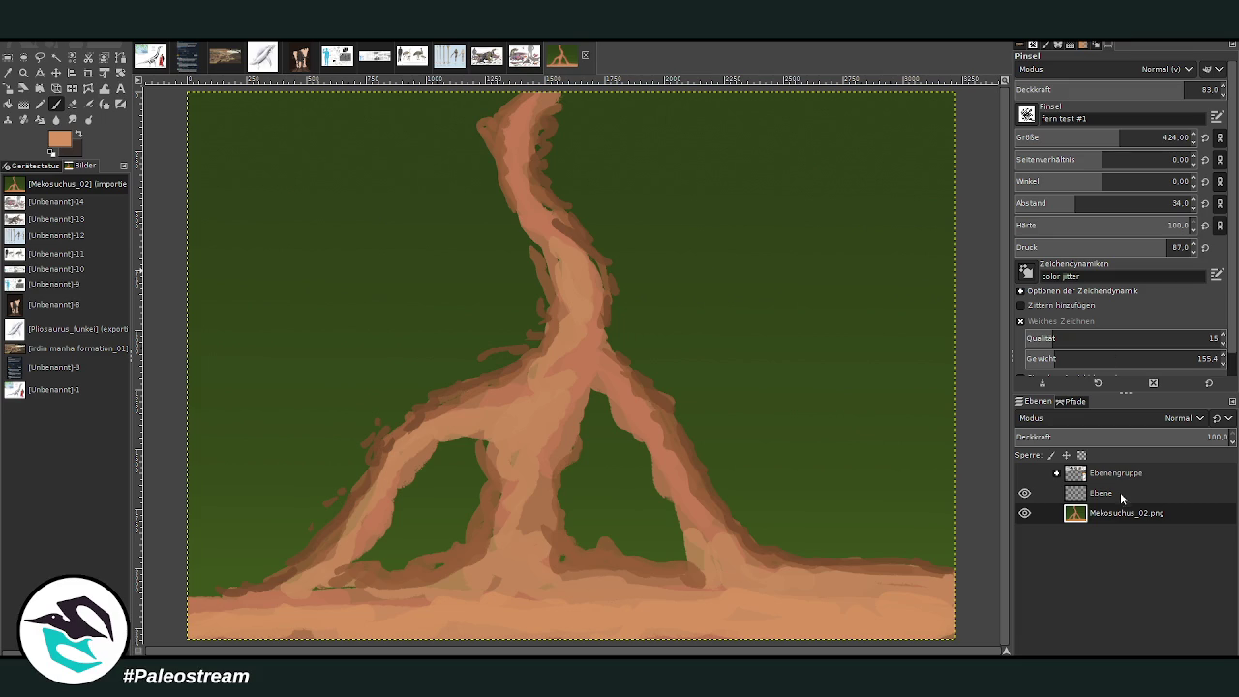
{"action": "left_click", "coordinate": [1217, 274]}
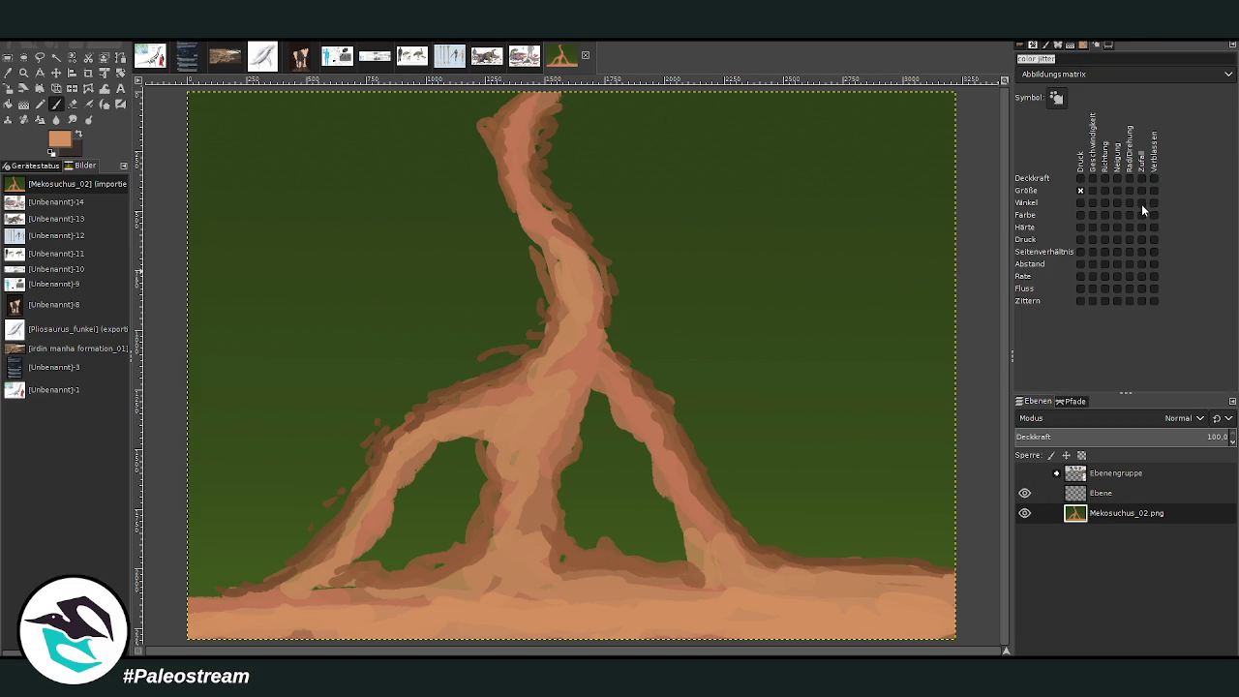
{"action": "double_click", "coordinate": [55, 104]}
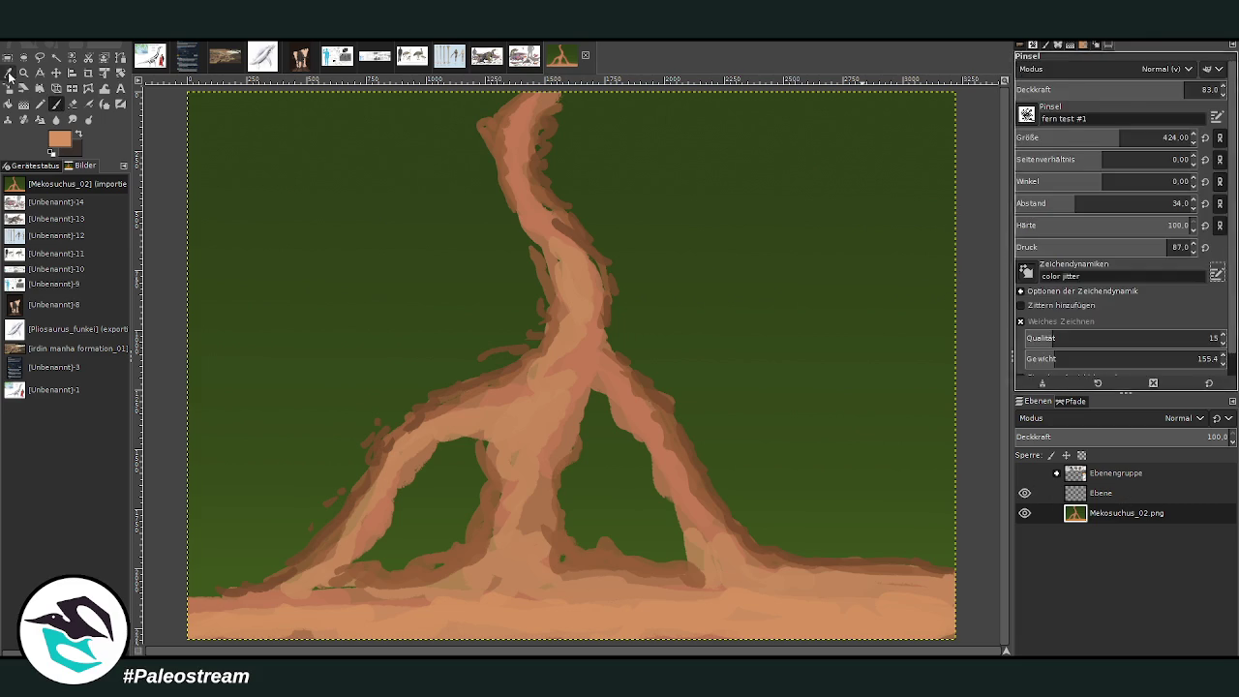
Step: Pick olive green from the canvas, set opacity 61.8 and size 458, and select layer Ebene
{"action": "left_click", "coordinate": [8, 74]}
{"action": "left_click", "coordinate": [447, 224]}
{"action": "key", "text": "p"}
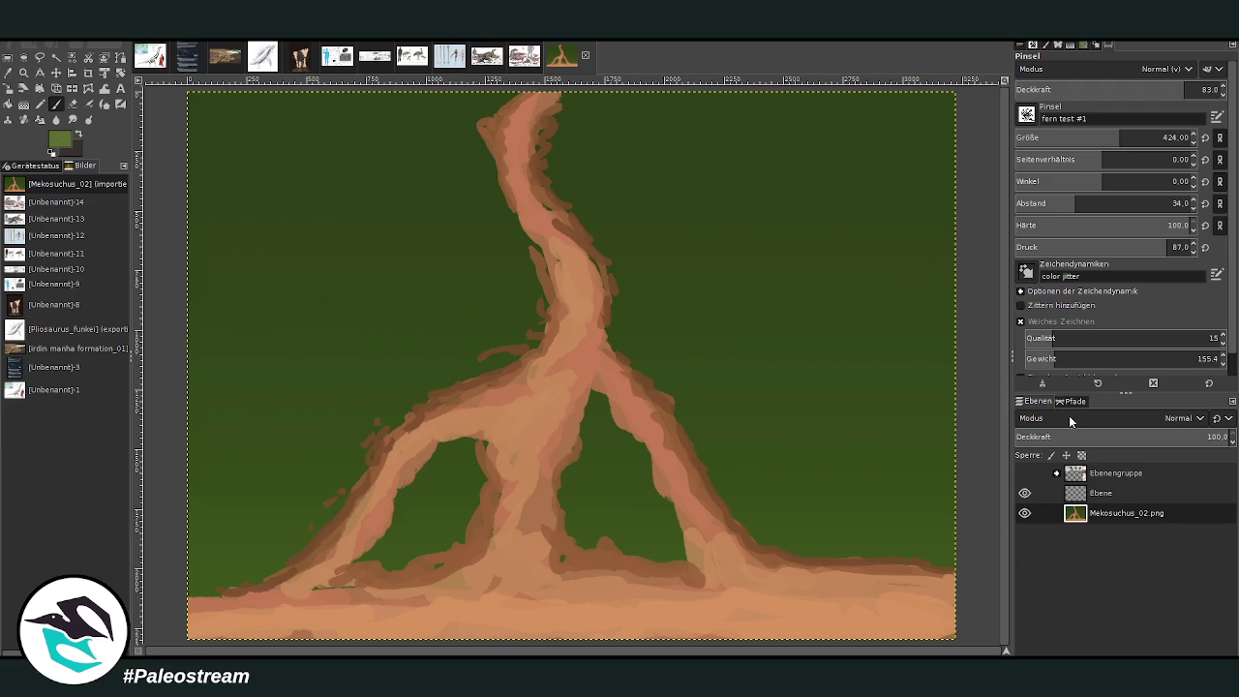
{"action": "left_click", "coordinate": [1123, 137]}
{"action": "left_click", "coordinate": [1140, 89]}
{"action": "left_click", "coordinate": [1073, 493]}
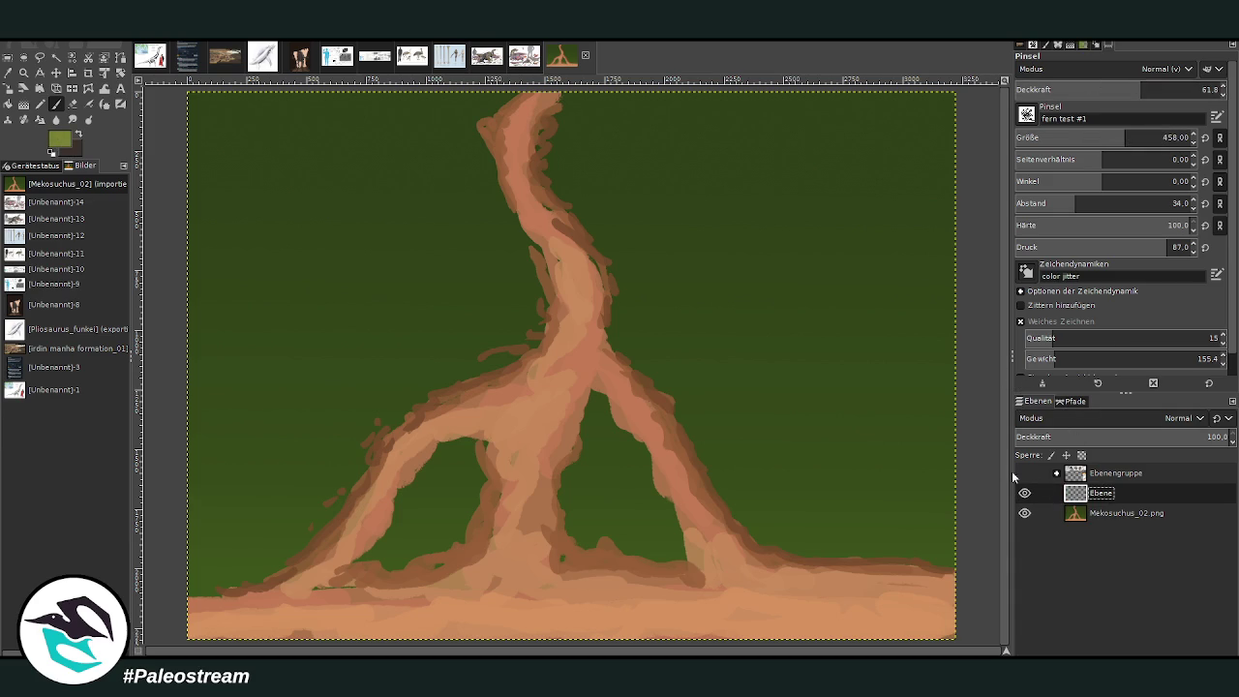
Step: Paint fern bushes right of the path, with stamp spacing raised to 70
{"action": "mouse_move", "coordinate": [787, 487]}
{"action": "left_mouse_down"}
{"action": "mouse_move", "coordinate": [774, 513]}
{"action": "mouse_move", "coordinate": [756, 489]}
{"action": "left_mouse_up"}
{"action": "left_click_drag", "start_coordinate": [1074, 203], "coordinate": [1172, 203]}
{"action": "mouse_move", "coordinate": [797, 539]}
{"action": "left_mouse_down"}
{"action": "mouse_move", "coordinate": [775, 529]}
{"action": "mouse_move", "coordinate": [813, 497]}
{"action": "mouse_move", "coordinate": [755, 517]}
{"action": "mouse_move", "coordinate": [786, 538]}
{"action": "mouse_move", "coordinate": [804, 489]}
{"action": "mouse_move", "coordinate": [721, 460]}
{"action": "left_mouse_up"}
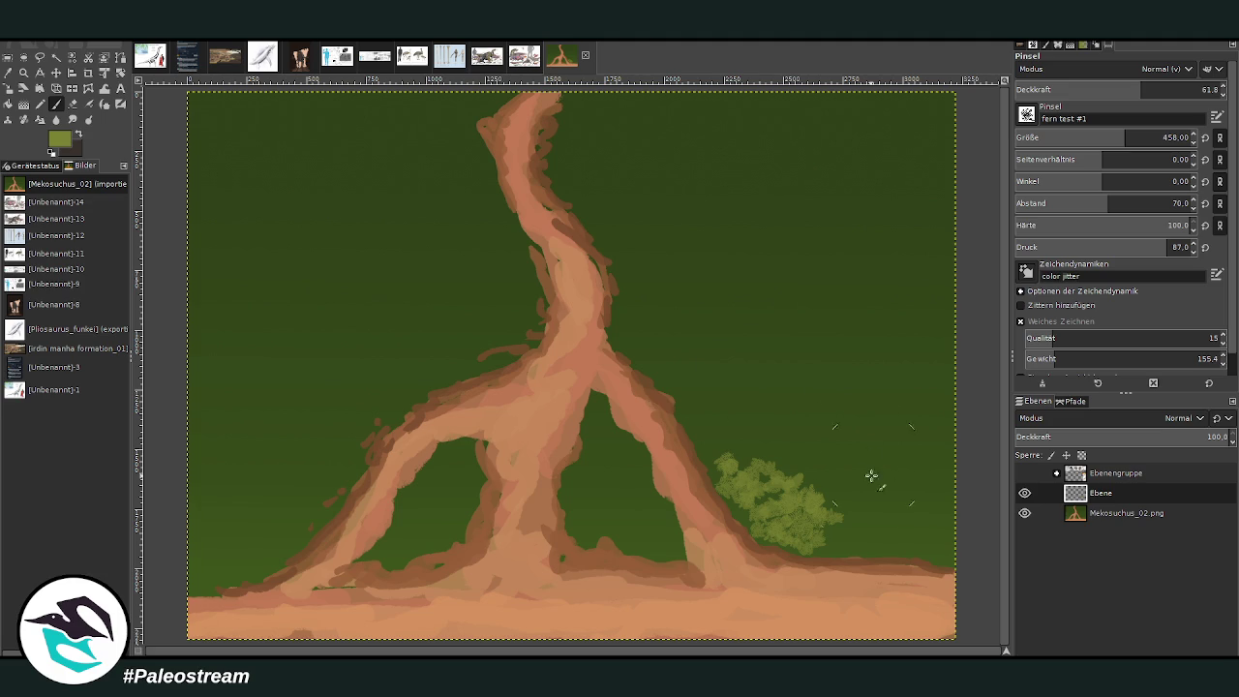
{"action": "mouse_move", "coordinate": [821, 537]}
{"action": "left_mouse_down"}
{"action": "mouse_move", "coordinate": [941, 547]}
{"action": "mouse_move", "coordinate": [824, 500]}
{"action": "mouse_move", "coordinate": [824, 456]}
{"action": "mouse_move", "coordinate": [788, 462]}
{"action": "mouse_move", "coordinate": [697, 435]}
{"action": "mouse_move", "coordinate": [714, 407]}
{"action": "mouse_move", "coordinate": [727, 420]}
{"action": "mouse_move", "coordinate": [675, 377]}
{"action": "mouse_move", "coordinate": [752, 404]}
{"action": "mouse_move", "coordinate": [810, 466]}
{"action": "mouse_move", "coordinate": [760, 453]}
{"action": "mouse_move", "coordinate": [934, 513]}
{"action": "mouse_move", "coordinate": [941, 493]}
{"action": "mouse_move", "coordinate": [810, 410]}
{"action": "mouse_move", "coordinate": [940, 451]}
{"action": "mouse_move", "coordinate": [902, 388]}
{"action": "left_mouse_up"}
Step: At size 552 and opacity 84.9, fill foliage between the branches and along the left path edge
{"action": "left_click", "coordinate": [1136, 142]}
{"action": "mouse_move", "coordinate": [958, 436]}
{"action": "left_mouse_down"}
{"action": "mouse_move", "coordinate": [872, 415]}
{"action": "mouse_move", "coordinate": [898, 403]}
{"action": "mouse_move", "coordinate": [863, 396]}
{"action": "mouse_move", "coordinate": [901, 387]}
{"action": "mouse_move", "coordinate": [755, 392]}
{"action": "mouse_move", "coordinate": [692, 376]}
{"action": "mouse_move", "coordinate": [647, 361]}
{"action": "mouse_move", "coordinate": [632, 318]}
{"action": "left_mouse_up"}
{"action": "mouse_move", "coordinate": [581, 504]}
{"action": "left_mouse_down"}
{"action": "mouse_move", "coordinate": [575, 542]}
{"action": "mouse_move", "coordinate": [609, 533]}
{"action": "mouse_move", "coordinate": [664, 559]}
{"action": "mouse_move", "coordinate": [595, 523]}
{"action": "mouse_move", "coordinate": [595, 470]}
{"action": "mouse_move", "coordinate": [602, 489]}
{"action": "mouse_move", "coordinate": [659, 514]}
{"action": "mouse_move", "coordinate": [592, 410]}
{"action": "mouse_move", "coordinate": [588, 443]}
{"action": "left_mouse_up"}
{"action": "left_click", "coordinate": [1192, 89]}
{"action": "mouse_move", "coordinate": [792, 381]}
{"action": "left_mouse_down"}
{"action": "mouse_move", "coordinate": [711, 362]}
{"action": "mouse_move", "coordinate": [708, 379]}
{"action": "mouse_move", "coordinate": [914, 379]}
{"action": "mouse_move", "coordinate": [882, 354]}
{"action": "mouse_move", "coordinate": [649, 346]}
{"action": "left_mouse_up"}
{"action": "left_click_drag", "start_coordinate": [426, 523], "coordinate": [454, 475]}
{"action": "mouse_move", "coordinate": [348, 471]}
{"action": "left_mouse_down"}
{"action": "mouse_move", "coordinate": [323, 475]}
{"action": "mouse_move", "coordinate": [283, 548]}
{"action": "mouse_move", "coordinate": [200, 578]}
{"action": "mouse_move", "coordinate": [193, 539]}
{"action": "mouse_move", "coordinate": [262, 531]}
{"action": "mouse_move", "coordinate": [202, 506]}
{"action": "mouse_move", "coordinate": [248, 506]}
{"action": "mouse_move", "coordinate": [223, 481]}
{"action": "mouse_move", "coordinate": [282, 484]}
{"action": "mouse_move", "coordinate": [350, 453]}
{"action": "mouse_move", "coordinate": [319, 437]}
{"action": "mouse_move", "coordinate": [332, 415]}
{"action": "mouse_move", "coordinate": [415, 387]}
{"action": "mouse_move", "coordinate": [339, 388]}
{"action": "mouse_move", "coordinate": [456, 359]}
{"action": "mouse_move", "coordinate": [434, 352]}
{"action": "left_mouse_up"}
Step: Paint fern foliage across the left side and up along the right treeline's upper edge
{"action": "mouse_move", "coordinate": [518, 343]}
{"action": "left_mouse_down"}
{"action": "mouse_move", "coordinate": [475, 323]}
{"action": "mouse_move", "coordinate": [498, 313]}
{"action": "mouse_move", "coordinate": [366, 341]}
{"action": "mouse_move", "coordinate": [319, 367]}
{"action": "mouse_move", "coordinate": [310, 404]}
{"action": "mouse_move", "coordinate": [235, 435]}
{"action": "mouse_move", "coordinate": [184, 513]}
{"action": "mouse_move", "coordinate": [262, 396]}
{"action": "mouse_move", "coordinate": [207, 415]}
{"action": "mouse_move", "coordinate": [240, 383]}
{"action": "mouse_move", "coordinate": [233, 371]}
{"action": "mouse_move", "coordinate": [268, 362]}
{"action": "mouse_move", "coordinate": [228, 366]}
{"action": "mouse_move", "coordinate": [258, 349]}
{"action": "mouse_move", "coordinate": [210, 348]}
{"action": "mouse_move", "coordinate": [420, 338]}
{"action": "mouse_move", "coordinate": [407, 275]}
{"action": "left_mouse_up"}
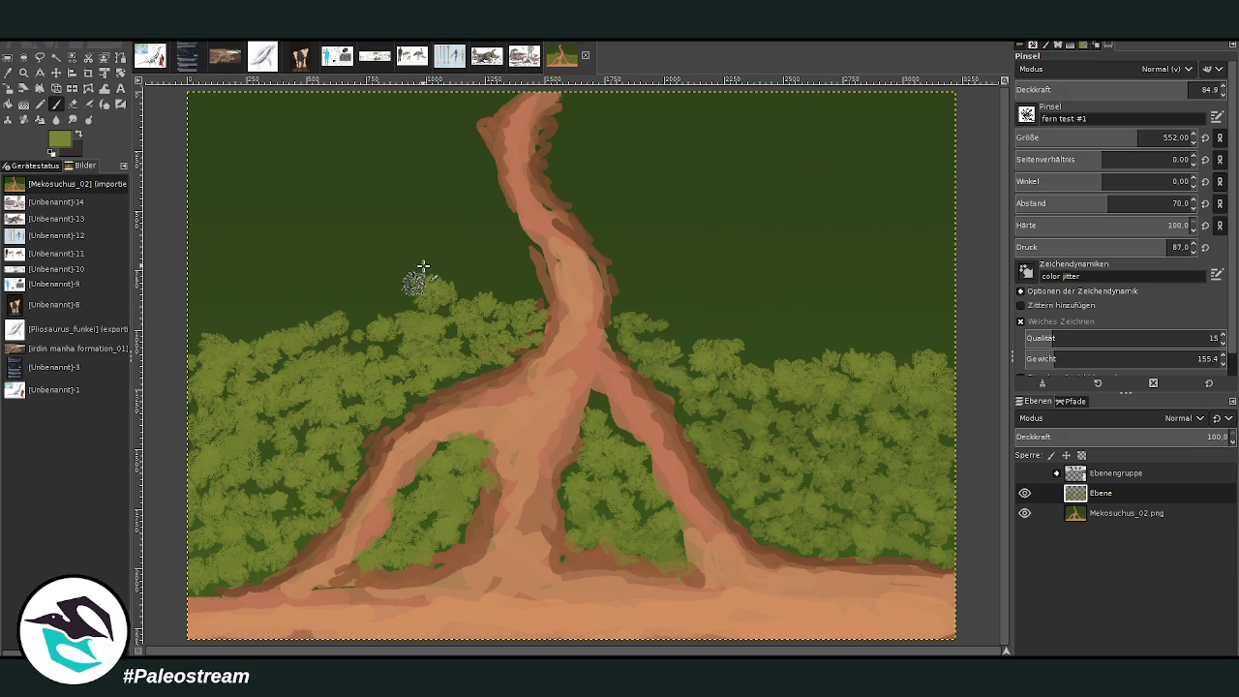
{"action": "mouse_move", "coordinate": [674, 339]}
{"action": "left_mouse_down"}
{"action": "mouse_move", "coordinate": [629, 280]}
{"action": "mouse_move", "coordinate": [658, 268]}
{"action": "mouse_move", "coordinate": [747, 351]}
{"action": "mouse_move", "coordinate": [726, 310]}
{"action": "mouse_move", "coordinate": [678, 296]}
{"action": "mouse_move", "coordinate": [603, 226]}
{"action": "mouse_move", "coordinate": [838, 343]}
{"action": "mouse_move", "coordinate": [954, 346]}
{"action": "mouse_move", "coordinate": [741, 299]}
{"action": "mouse_move", "coordinate": [680, 243]}
{"action": "mouse_move", "coordinate": [574, 196]}
{"action": "left_mouse_up"}
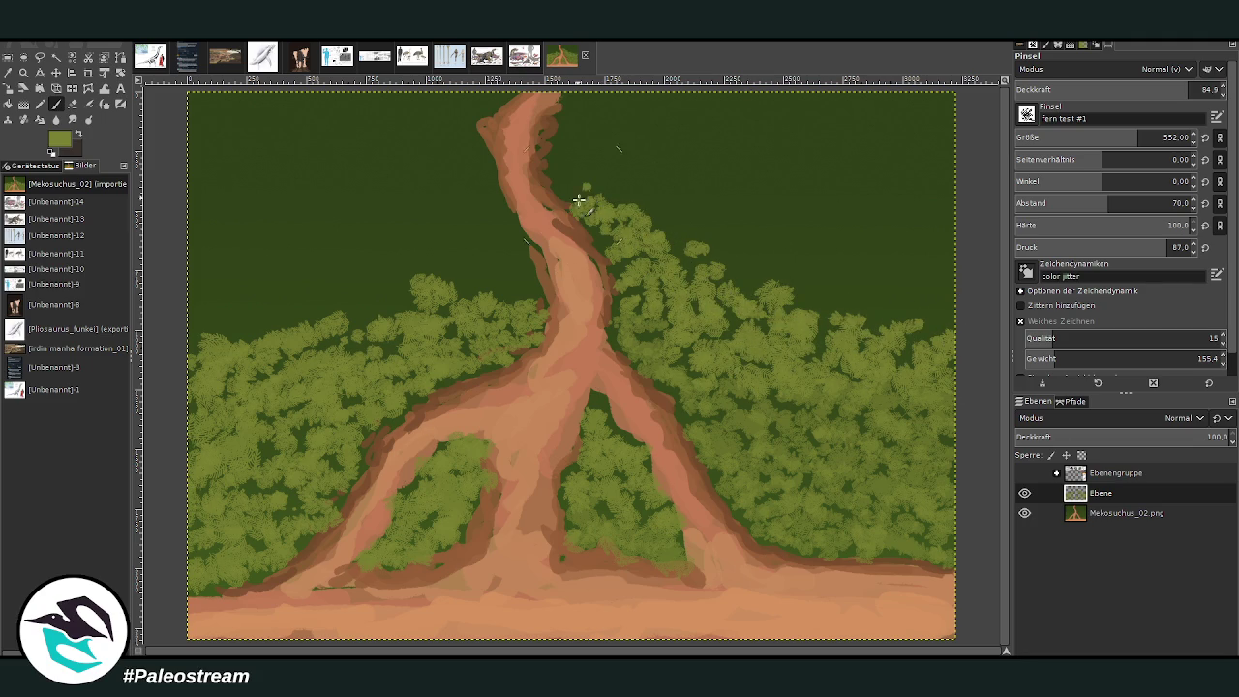
{"action": "mouse_move", "coordinate": [724, 266]}
{"action": "left_mouse_down"}
{"action": "mouse_move", "coordinate": [803, 285]}
{"action": "mouse_move", "coordinate": [824, 338]}
{"action": "mouse_move", "coordinate": [874, 310]}
{"action": "mouse_move", "coordinate": [925, 311]}
{"action": "mouse_move", "coordinate": [940, 277]}
{"action": "mouse_move", "coordinate": [822, 271]}
{"action": "mouse_move", "coordinate": [678, 227]}
{"action": "mouse_move", "coordinate": [567, 144]}
{"action": "mouse_move", "coordinate": [581, 132]}
{"action": "left_mouse_up"}
Step: At size 346, fill remaining dark areas near the top and left of the path, plus a light-green dab
{"action": "left_click", "coordinate": [1109, 138]}
{"action": "mouse_move", "coordinate": [643, 173]}
{"action": "left_mouse_down"}
{"action": "mouse_move", "coordinate": [595, 155]}
{"action": "mouse_move", "coordinate": [578, 125]}
{"action": "mouse_move", "coordinate": [590, 103]}
{"action": "mouse_move", "coordinate": [566, 160]}
{"action": "mouse_move", "coordinate": [623, 152]}
{"action": "mouse_move", "coordinate": [643, 115]}
{"action": "mouse_move", "coordinate": [755, 92]}
{"action": "mouse_move", "coordinate": [939, 97]}
{"action": "mouse_move", "coordinate": [716, 111]}
{"action": "mouse_move", "coordinate": [625, 157]}
{"action": "mouse_move", "coordinate": [737, 221]}
{"action": "left_mouse_up"}
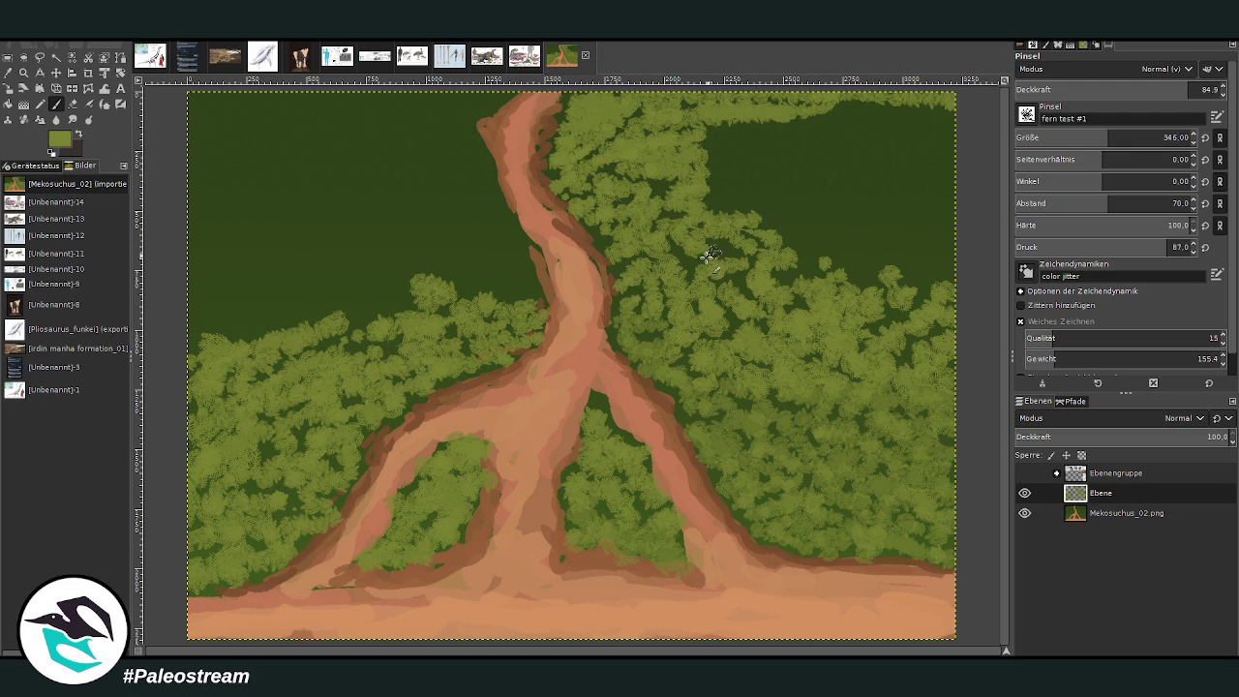
{"action": "mouse_move", "coordinate": [746, 283]}
{"action": "left_mouse_down"}
{"action": "mouse_move", "coordinate": [940, 266]}
{"action": "mouse_move", "coordinate": [824, 254]}
{"action": "mouse_move", "coordinate": [713, 196]}
{"action": "mouse_move", "coordinate": [736, 172]}
{"action": "mouse_move", "coordinate": [716, 142]}
{"action": "mouse_move", "coordinate": [802, 122]}
{"action": "mouse_move", "coordinate": [804, 174]}
{"action": "mouse_move", "coordinate": [851, 222]}
{"action": "mouse_move", "coordinate": [935, 243]}
{"action": "mouse_move", "coordinate": [835, 177]}
{"action": "mouse_move", "coordinate": [898, 125]}
{"action": "mouse_move", "coordinate": [930, 188]}
{"action": "mouse_move", "coordinate": [953, 198]}
{"action": "mouse_move", "coordinate": [679, 113]}
{"action": "left_mouse_up"}
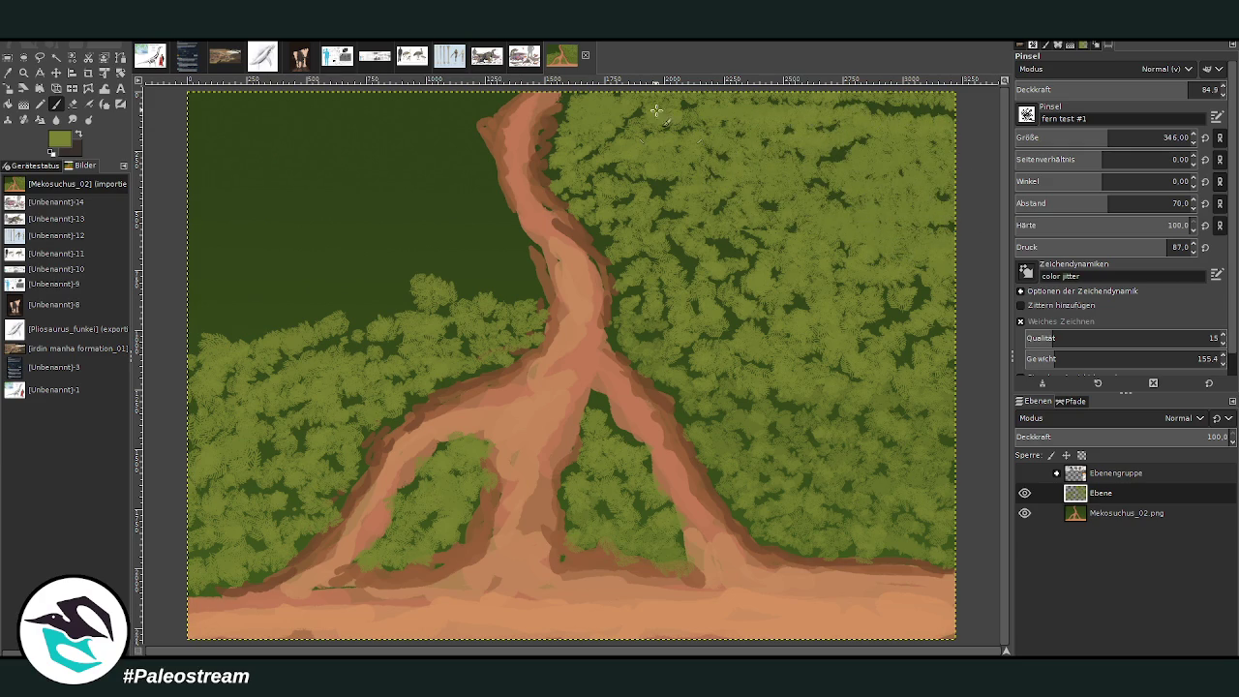
{"action": "left_click_drag", "start_coordinate": [413, 294], "coordinate": [362, 318]}
{"action": "mouse_move", "coordinate": [504, 296]}
{"action": "left_mouse_down"}
{"action": "mouse_move", "coordinate": [512, 263]}
{"action": "mouse_move", "coordinate": [497, 241]}
{"action": "mouse_move", "coordinate": [520, 237]}
{"action": "mouse_move", "coordinate": [456, 165]}
{"action": "mouse_move", "coordinate": [447, 145]}
{"action": "mouse_move", "coordinate": [475, 119]}
{"action": "mouse_move", "coordinate": [455, 105]}
{"action": "mouse_move", "coordinate": [193, 110]}
{"action": "mouse_move", "coordinate": [456, 125]}
{"action": "mouse_move", "coordinate": [193, 139]}
{"action": "mouse_move", "coordinate": [291, 160]}
{"action": "mouse_move", "coordinate": [323, 227]}
{"action": "mouse_move", "coordinate": [304, 269]}
{"action": "mouse_move", "coordinate": [393, 282]}
{"action": "mouse_move", "coordinate": [343, 301]}
{"action": "mouse_move", "coordinate": [436, 271]}
{"action": "mouse_move", "coordinate": [487, 280]}
{"action": "mouse_move", "coordinate": [418, 243]}
{"action": "mouse_move", "coordinate": [429, 233]}
{"action": "mouse_move", "coordinate": [379, 243]}
{"action": "mouse_move", "coordinate": [455, 213]}
{"action": "mouse_move", "coordinate": [365, 206]}
{"action": "mouse_move", "coordinate": [435, 202]}
{"action": "mouse_move", "coordinate": [387, 188]}
{"action": "mouse_move", "coordinate": [379, 164]}
{"action": "mouse_move", "coordinate": [402, 150]}
{"action": "mouse_move", "coordinate": [435, 179]}
{"action": "mouse_move", "coordinate": [216, 165]}
{"action": "mouse_move", "coordinate": [236, 194]}
{"action": "mouse_move", "coordinate": [223, 208]}
{"action": "mouse_move", "coordinate": [326, 219]}
{"action": "mouse_move", "coordinate": [232, 238]}
{"action": "mouse_move", "coordinate": [225, 257]}
{"action": "mouse_move", "coordinate": [318, 257]}
{"action": "mouse_move", "coordinate": [243, 338]}
{"action": "mouse_move", "coordinate": [246, 271]}
{"action": "mouse_move", "coordinate": [183, 262]}
{"action": "mouse_move", "coordinate": [166, 341]}
{"action": "left_mouse_up"}
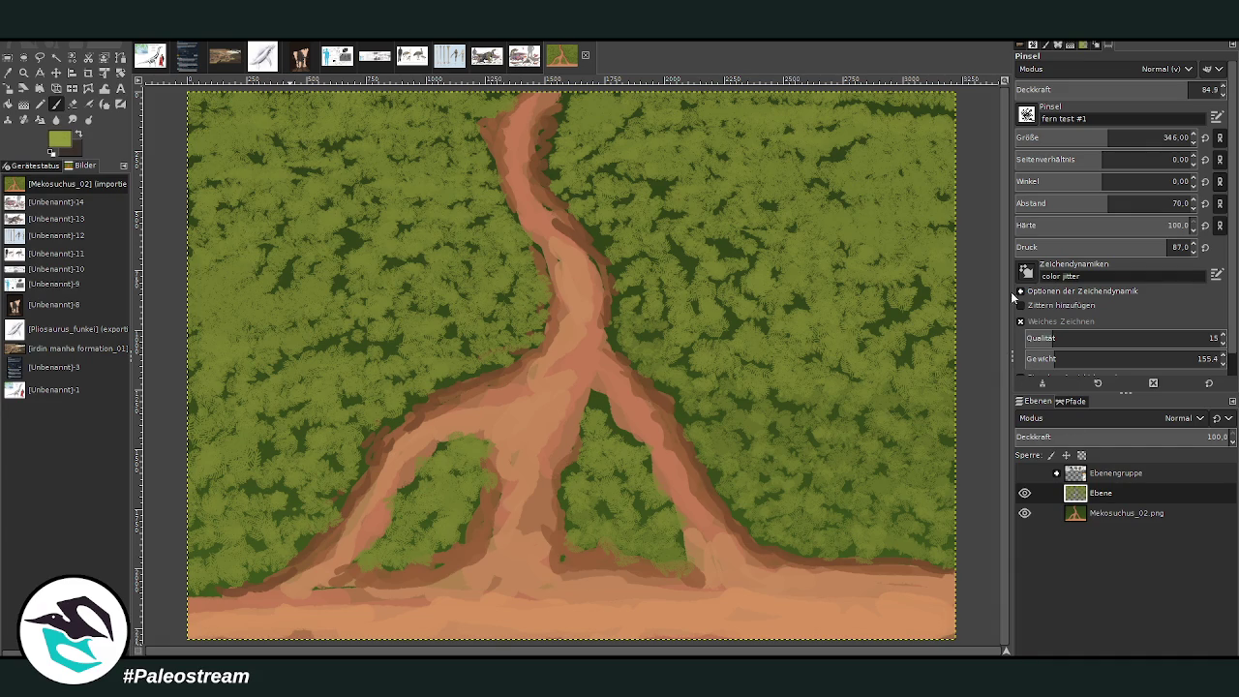
{"action": "left_click", "coordinate": [825, 308]}
Step: With a larger, lower-opacity fern brush, dab light-green highlights over the right bushes, upper-right forest and left path edge
{"action": "key", "text": "bracketright"}
{"action": "key", "text": "bracketright"}
{"action": "key", "text": "bracketright"}
{"action": "key", "text": "less"}
{"action": "key", "text": "less"}
{"action": "key", "text": "less"}
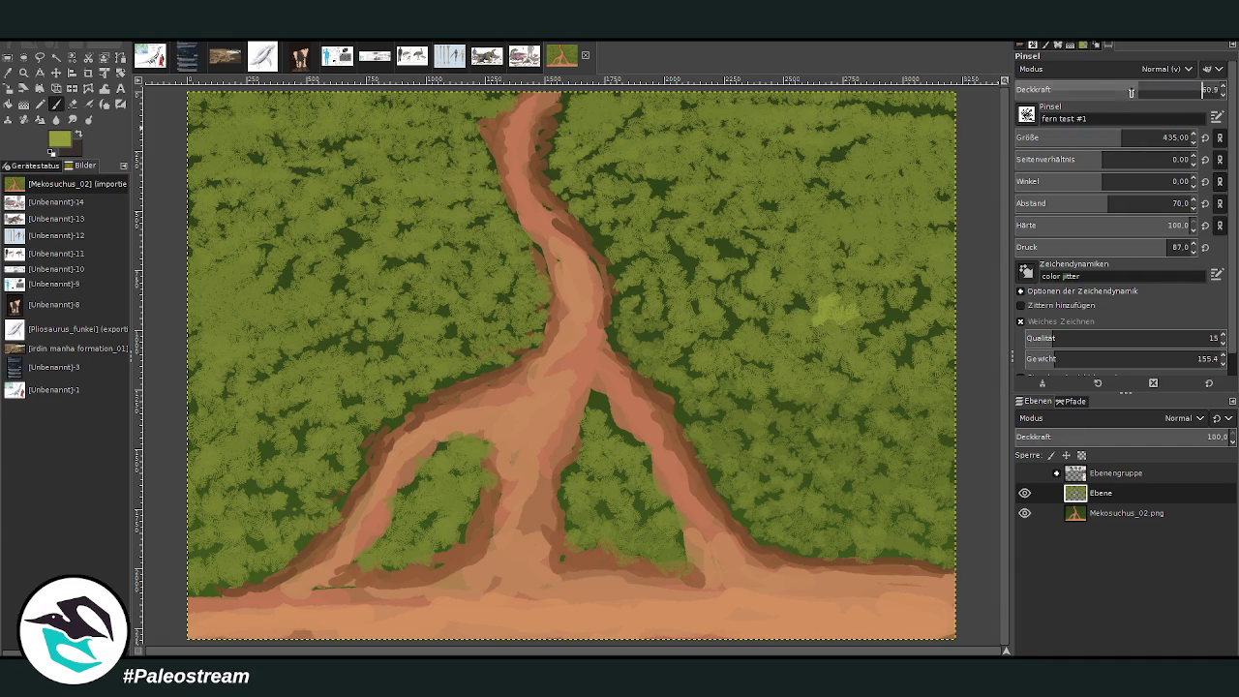
{"action": "left_click_drag", "start_coordinate": [844, 466], "coordinate": [798, 472]}
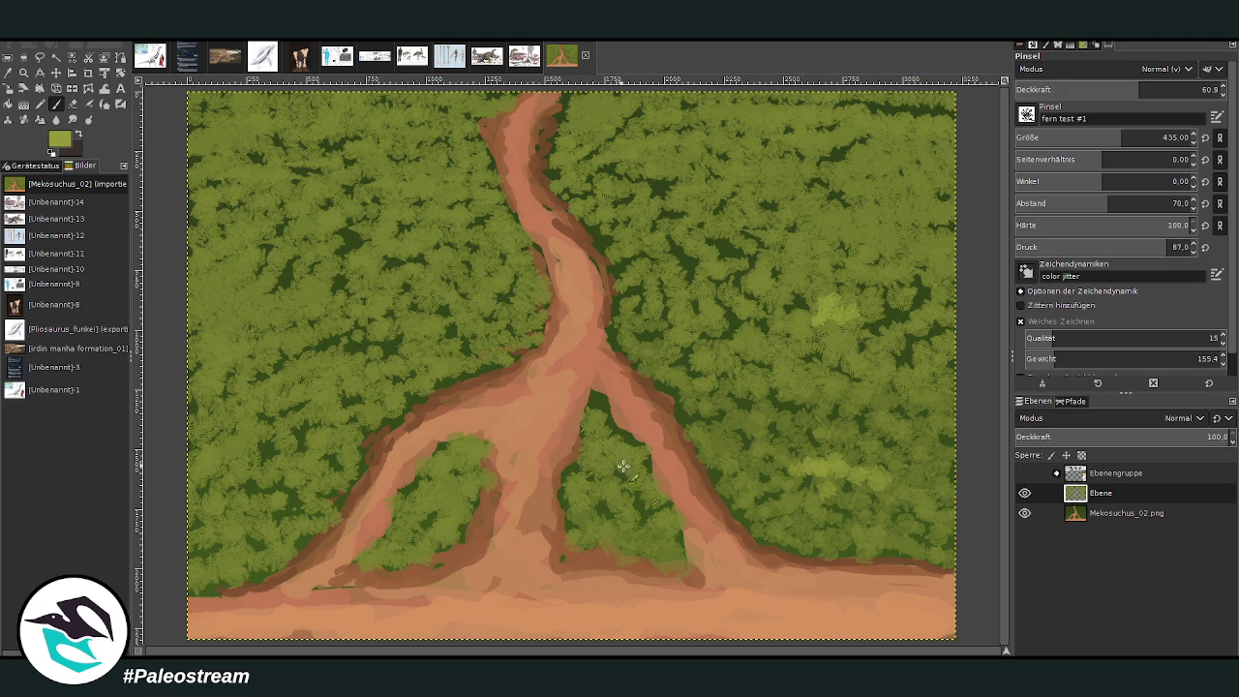
{"action": "mouse_move", "coordinate": [633, 447]}
{"action": "left_mouse_down"}
{"action": "mouse_move", "coordinate": [641, 296]}
{"action": "mouse_move", "coordinate": [876, 273]}
{"action": "mouse_move", "coordinate": [755, 227]}
{"action": "mouse_move", "coordinate": [877, 220]}
{"action": "mouse_move", "coordinate": [891, 187]}
{"action": "mouse_move", "coordinate": [874, 247]}
{"action": "left_mouse_up"}
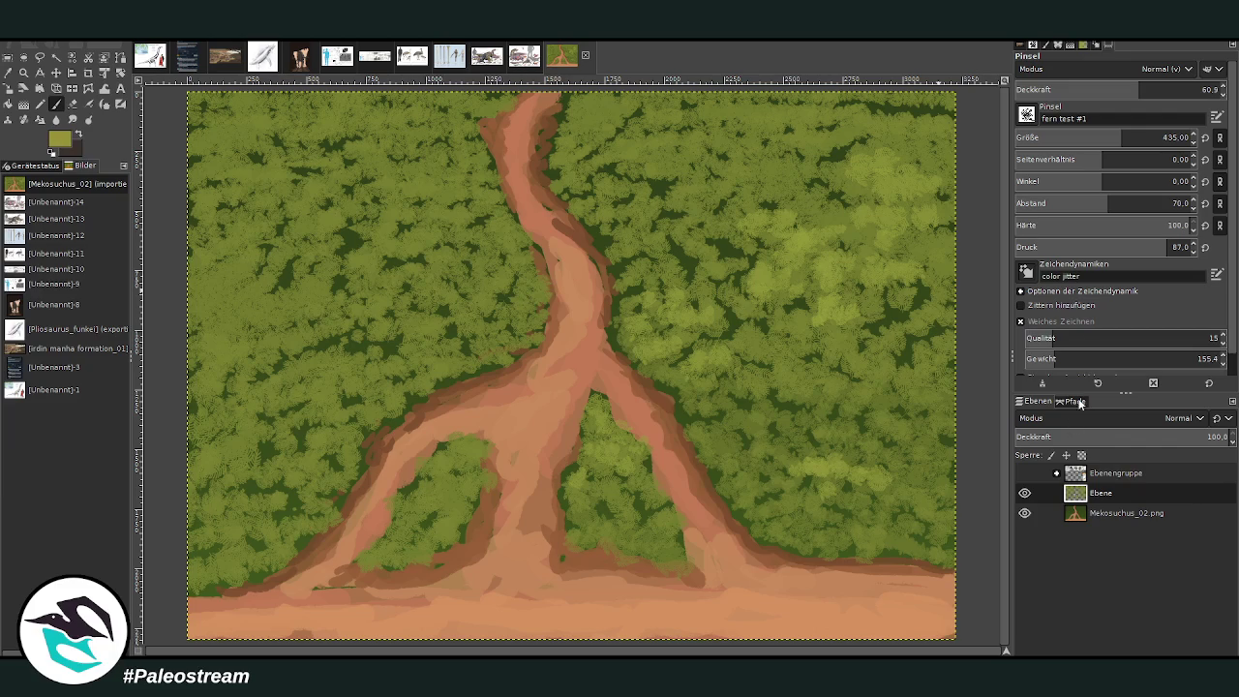
{"action": "mouse_move", "coordinate": [717, 228]}
{"action": "left_mouse_down"}
{"action": "mouse_move", "coordinate": [760, 145]}
{"action": "mouse_move", "coordinate": [891, 174]}
{"action": "mouse_move", "coordinate": [877, 318]}
{"action": "mouse_move", "coordinate": [843, 354]}
{"action": "mouse_move", "coordinate": [630, 319]}
{"action": "mouse_move", "coordinate": [600, 193]}
{"action": "mouse_move", "coordinate": [561, 165]}
{"action": "mouse_move", "coordinate": [571, 140]}
{"action": "mouse_move", "coordinate": [646, 123]}
{"action": "left_mouse_up"}
{"action": "mouse_move", "coordinate": [433, 343]}
{"action": "left_mouse_down"}
{"action": "mouse_move", "coordinate": [406, 349]}
{"action": "mouse_move", "coordinate": [338, 419]}
{"action": "mouse_move", "coordinate": [303, 506]}
{"action": "mouse_move", "coordinate": [249, 545]}
{"action": "mouse_move", "coordinate": [200, 512]}
{"action": "mouse_move", "coordinate": [194, 465]}
{"action": "mouse_move", "coordinate": [242, 329]}
{"action": "mouse_move", "coordinate": [339, 334]}
{"action": "mouse_move", "coordinate": [361, 319]}
{"action": "mouse_move", "coordinate": [203, 291]}
{"action": "mouse_move", "coordinate": [344, 242]}
{"action": "mouse_move", "coordinate": [330, 155]}
{"action": "mouse_move", "coordinate": [442, 166]}
{"action": "mouse_move", "coordinate": [506, 241]}
{"action": "mouse_move", "coordinate": [448, 149]}
{"action": "mouse_move", "coordinate": [489, 106]}
{"action": "mouse_move", "coordinate": [464, 109]}
{"action": "mouse_move", "coordinate": [571, 163]}
{"action": "mouse_move", "coordinate": [644, 306]}
{"action": "left_mouse_up"}
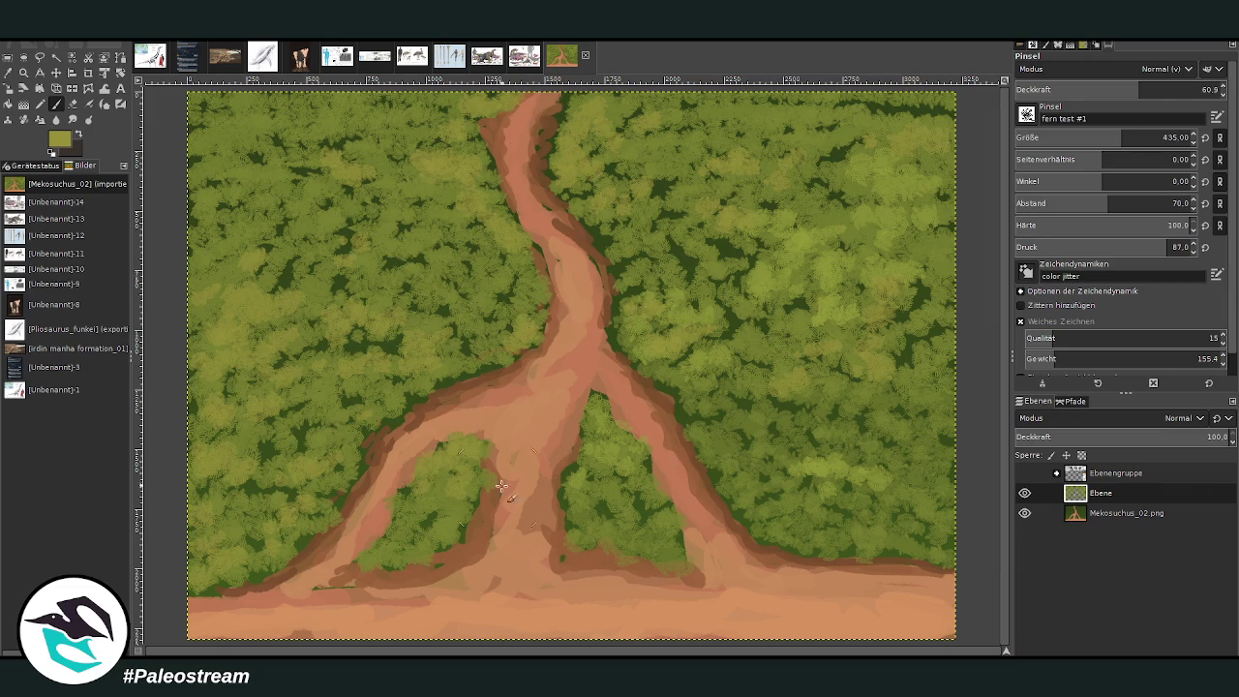
Step: Raise brush opacity to 84.5, highlight the right and upper-left forest, then call up Drop Shadow
{"action": "left_click_drag", "start_coordinate": [1132, 89], "coordinate": [1171, 89]}
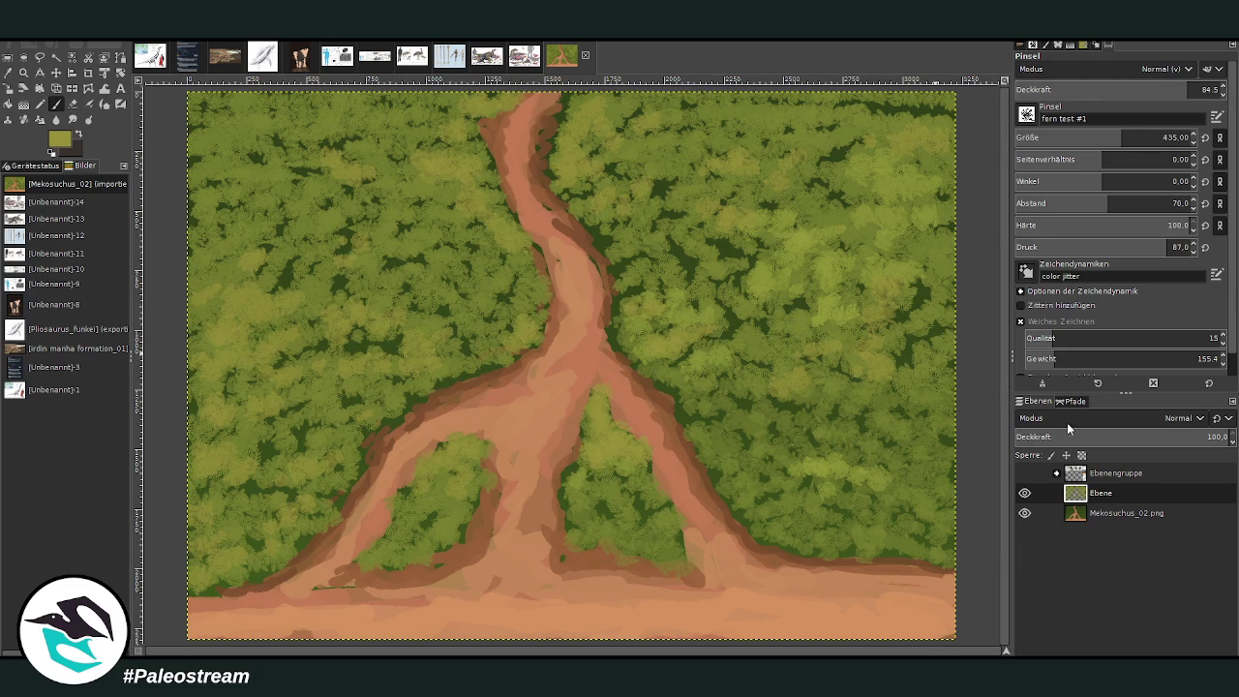
{"action": "left_click_drag", "start_coordinate": [789, 415], "coordinate": [723, 374]}
{"action": "mouse_move", "coordinate": [332, 364]}
{"action": "left_mouse_down"}
{"action": "mouse_move", "coordinate": [277, 360]}
{"action": "mouse_move", "coordinate": [219, 266]}
{"action": "mouse_move", "coordinate": [269, 208]}
{"action": "mouse_move", "coordinate": [299, 125]}
{"action": "mouse_move", "coordinate": [235, 116]}
{"action": "mouse_move", "coordinate": [213, 130]}
{"action": "left_mouse_up"}
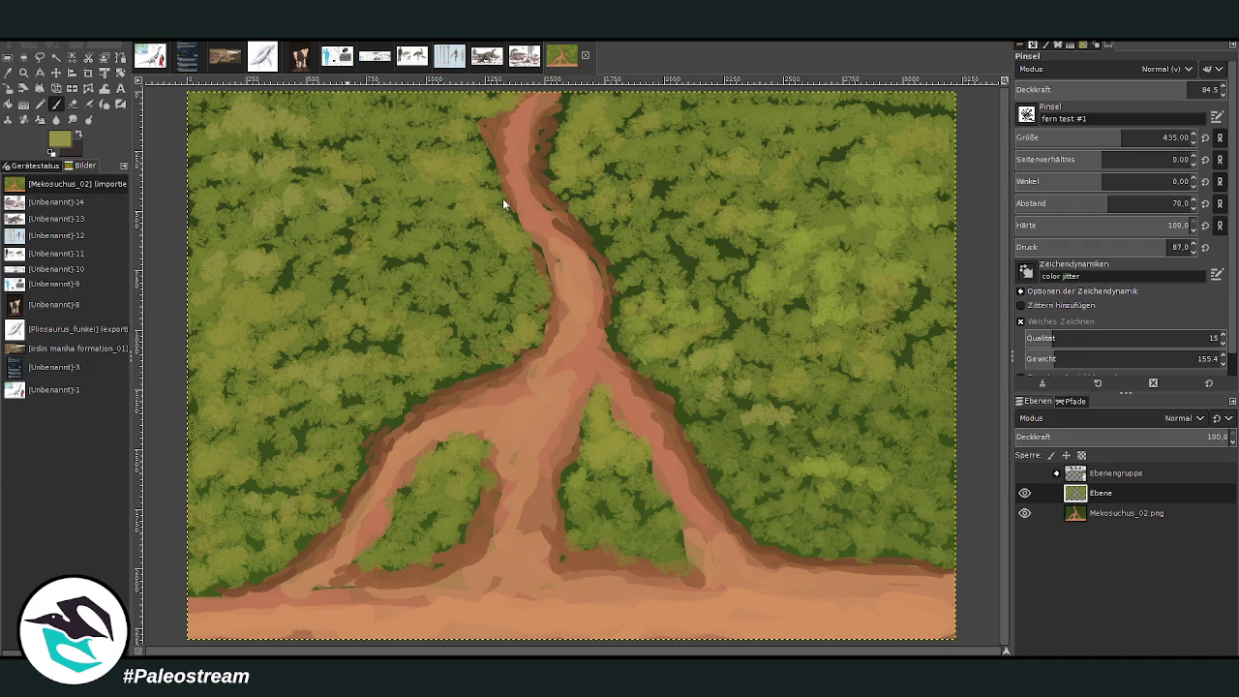
{"action": "key", "text": "ctrl+shift+f"}
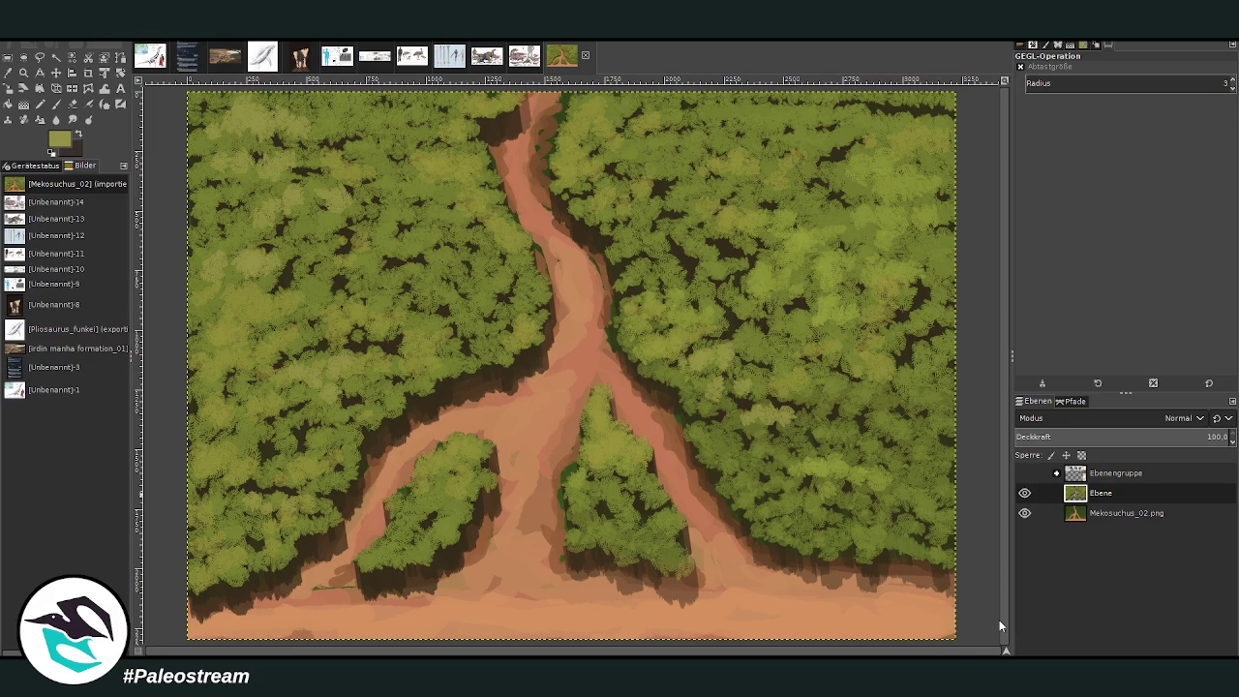
Step: Select the foliage layer Ebene and merge it down into Mekosuchus_02.png
{"action": "left_click", "coordinate": [1118, 494]}
{"action": "key", "text": "ctrl+z"}
Step: Perspective-transform the painting, widening the bottom corners outward and pulling both top corners inward
{"action": "key", "text": "g"}
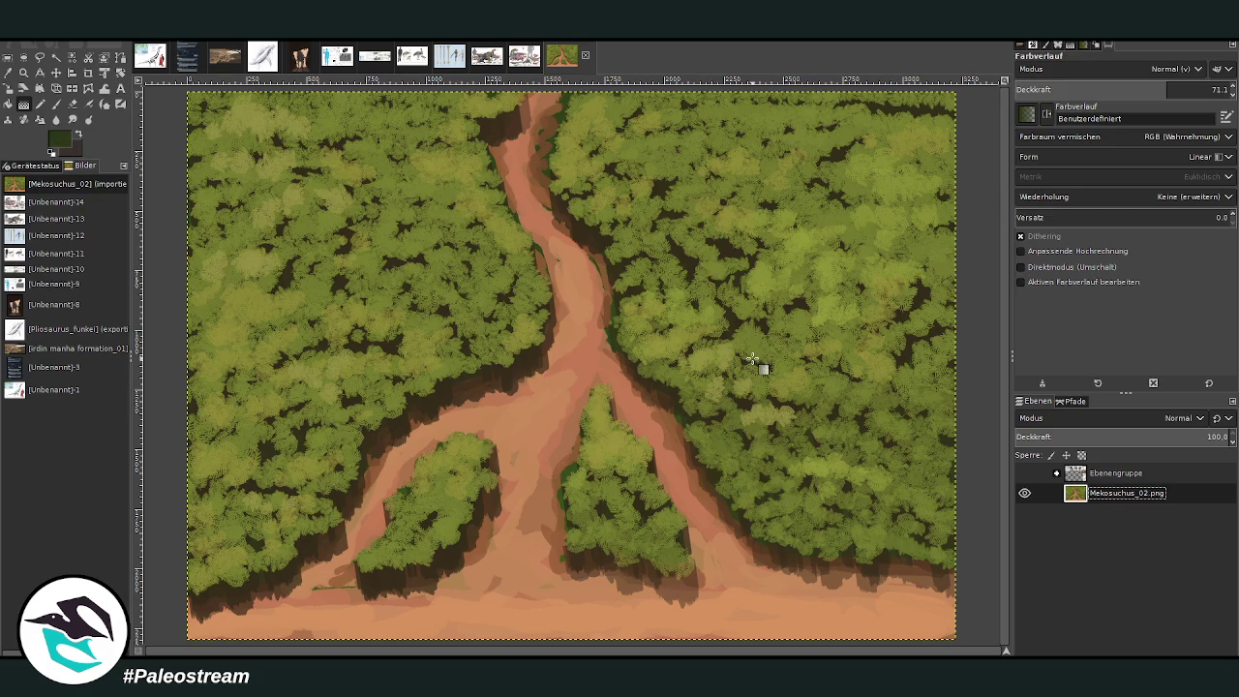
{"action": "left_click", "coordinate": [8, 88]}
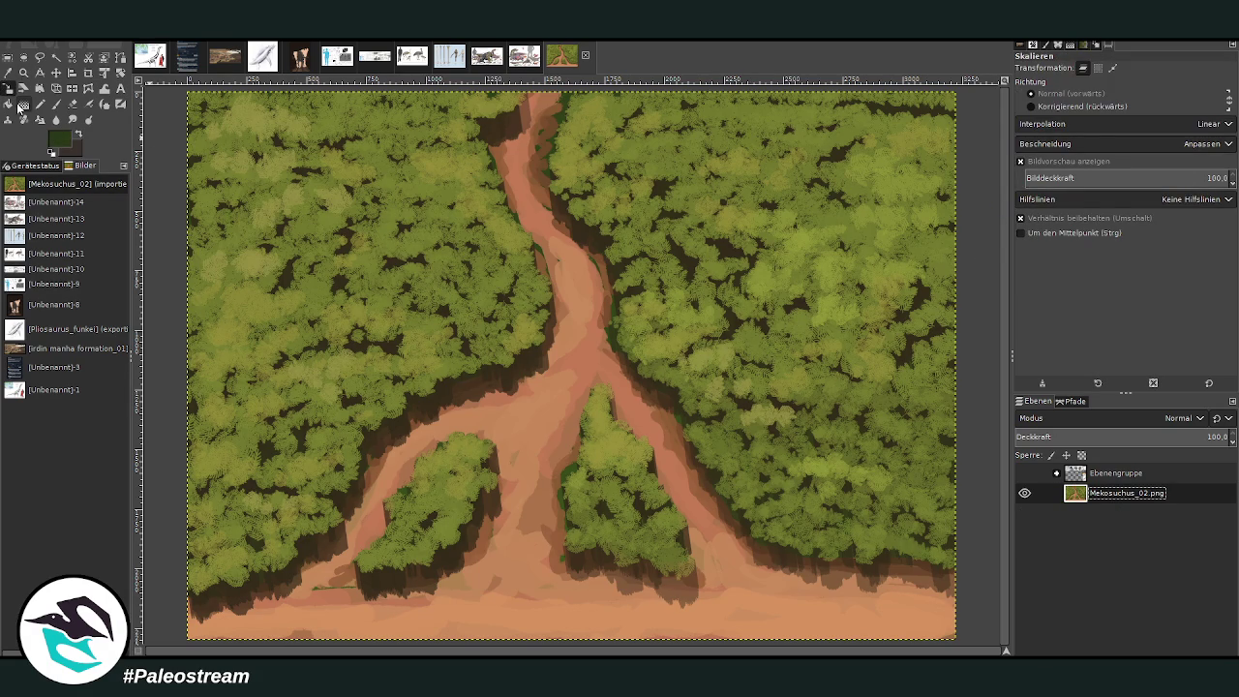
{"action": "left_click", "coordinate": [56, 88]}
{"action": "left_click", "coordinate": [416, 389]}
{"action": "left_click_drag", "start_coordinate": [277, 629], "coordinate": [235, 617]}
{"action": "mouse_move", "coordinate": [879, 627]}
{"action": "left_mouse_down"}
{"action": "mouse_move", "coordinate": [905, 616]}
{"action": "mouse_move", "coordinate": [918, 634]}
{"action": "left_mouse_up"}
{"action": "left_click_drag", "start_coordinate": [276, 624], "coordinate": [263, 628]}
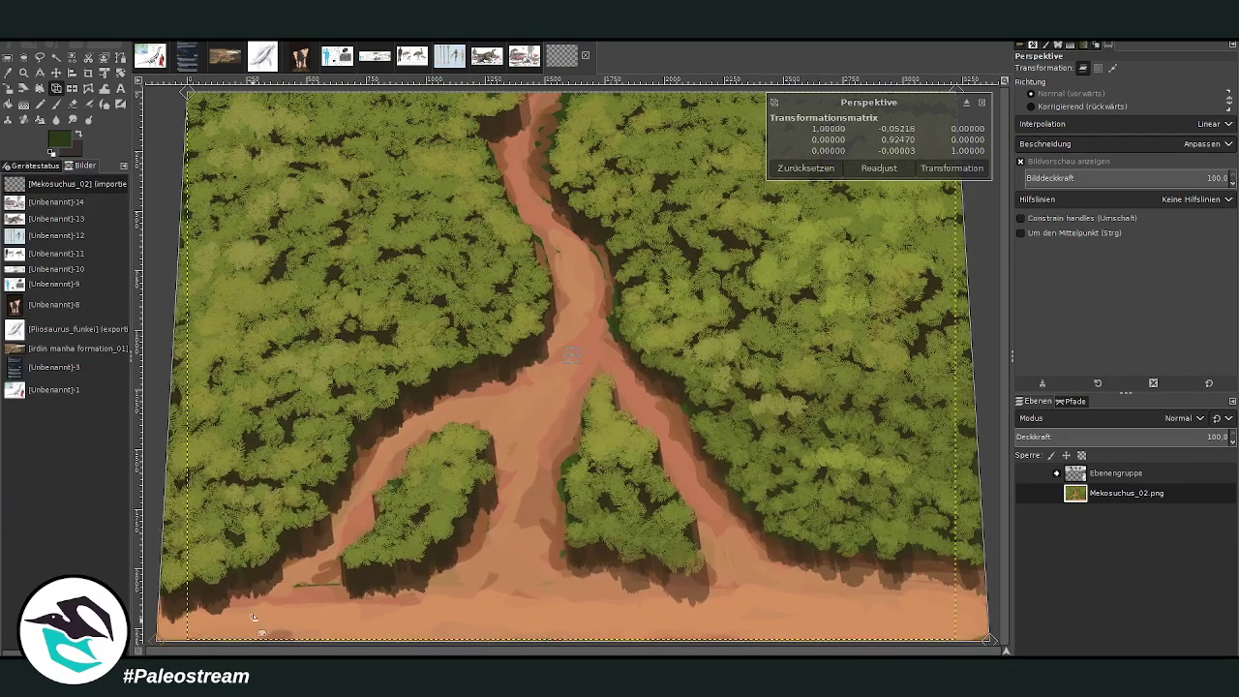
{"action": "left_click_drag", "start_coordinate": [282, 210], "coordinate": [295, 215]}
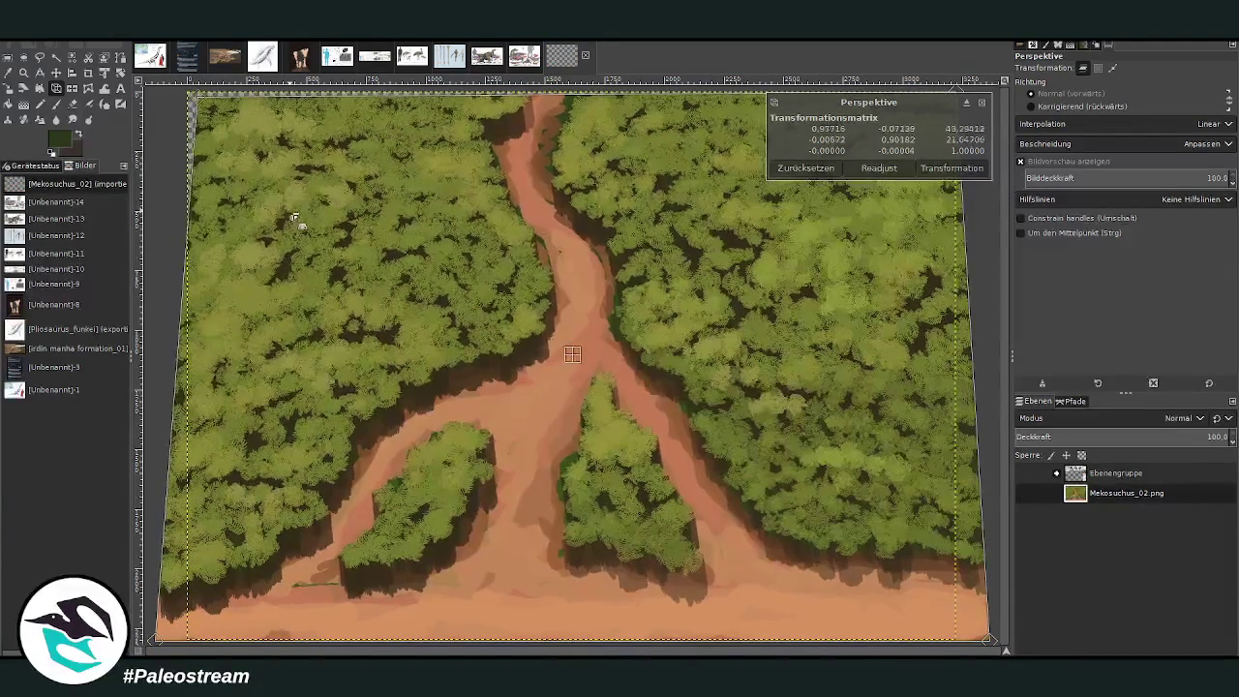
{"action": "left_click_drag", "start_coordinate": [715, 100], "coordinate": [675, 122]}
{"action": "left_click", "coordinate": [924, 166]}
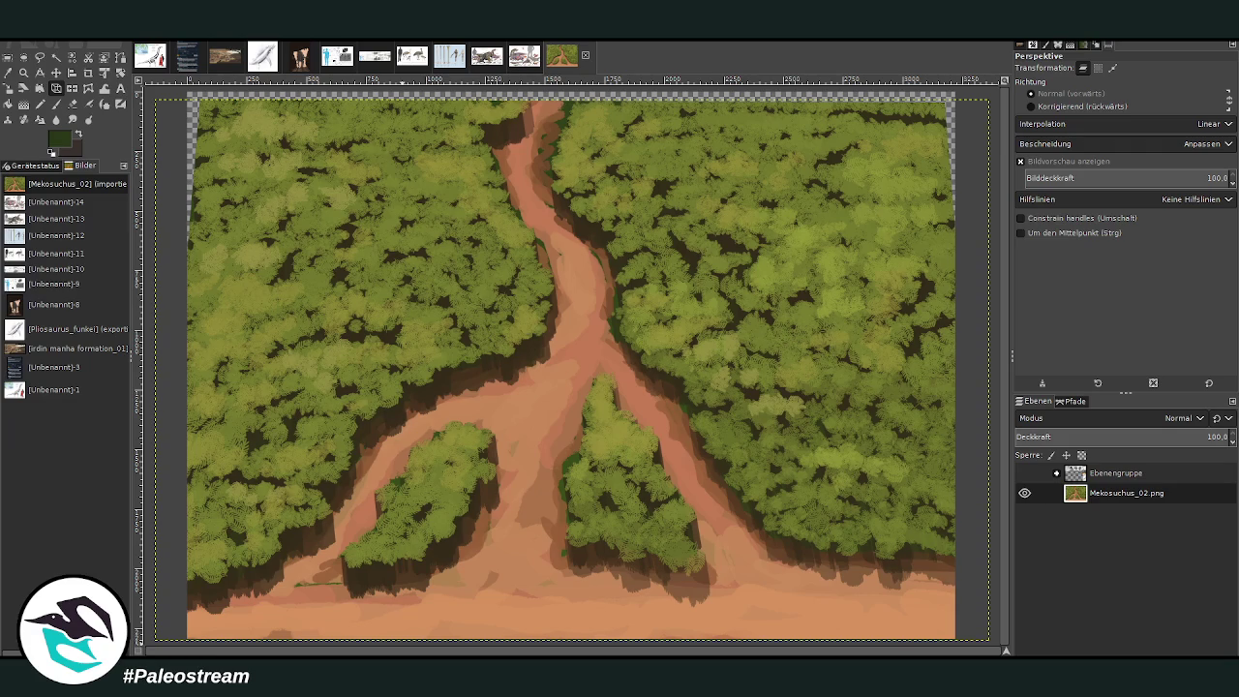
Step: Sample the olive green from the foliage and paint over the transparent top-left corner
{"action": "key", "text": "o"}
{"action": "left_click", "coordinate": [221, 312]}
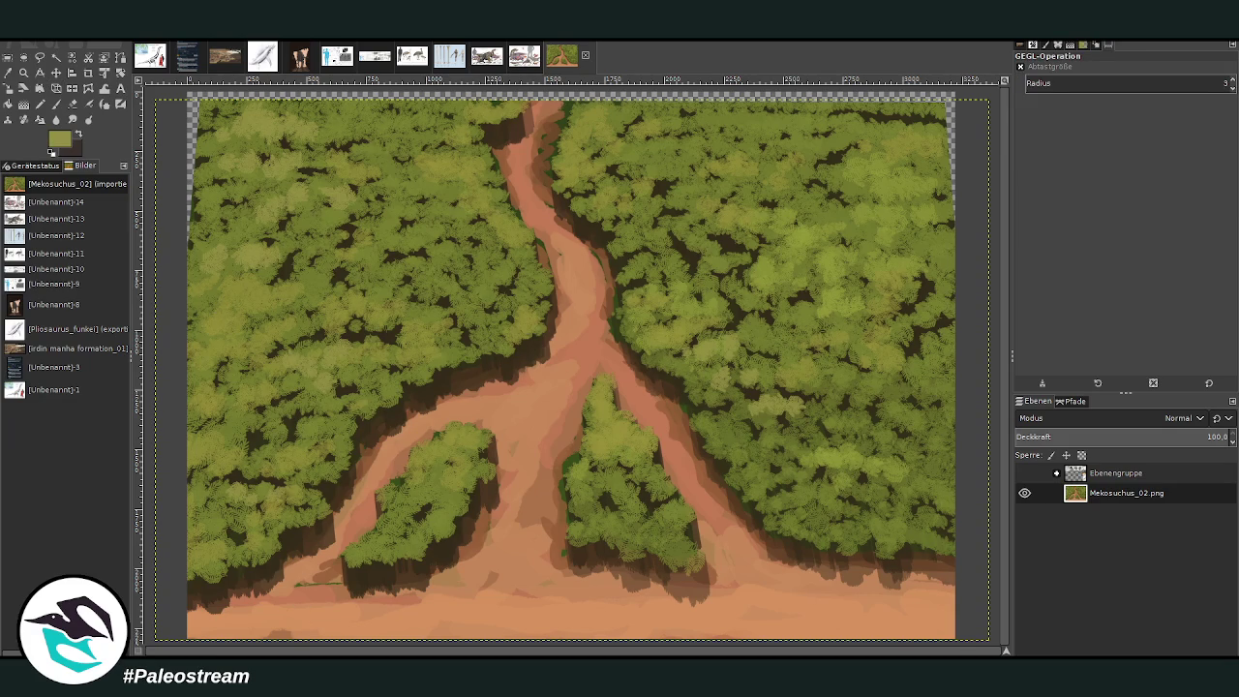
{"action": "key", "text": "p"}
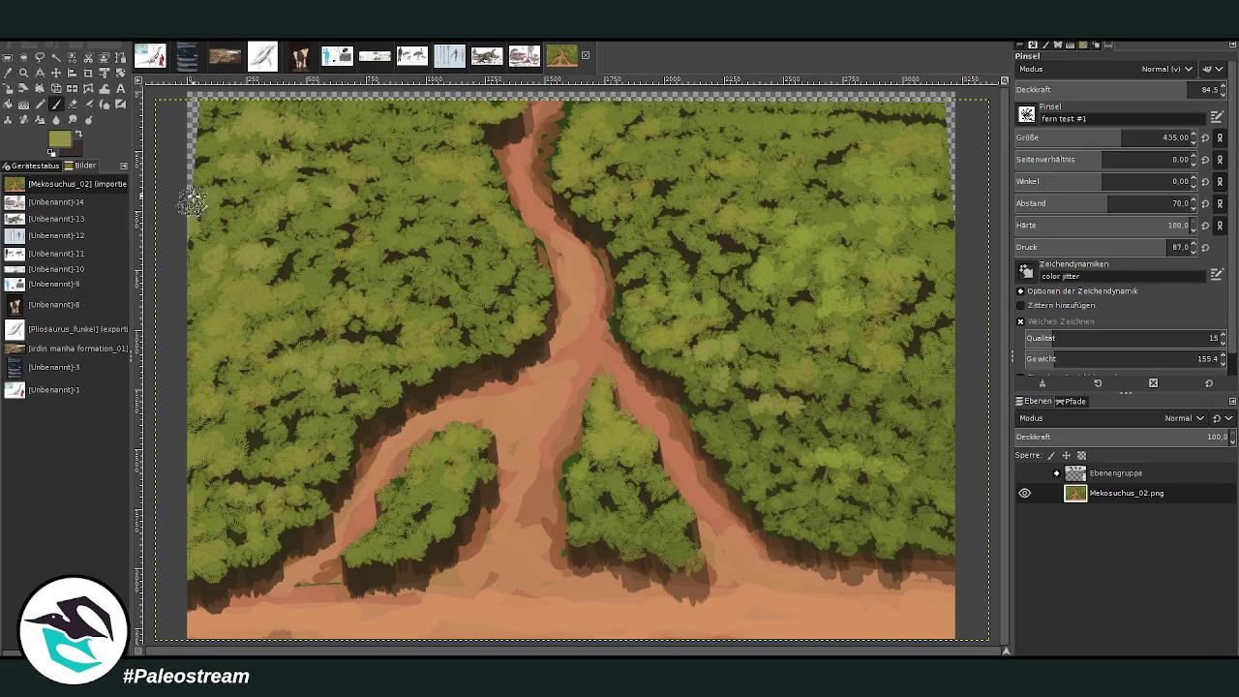
{"action": "left_click_drag", "start_coordinate": [190, 157], "coordinate": [194, 104]}
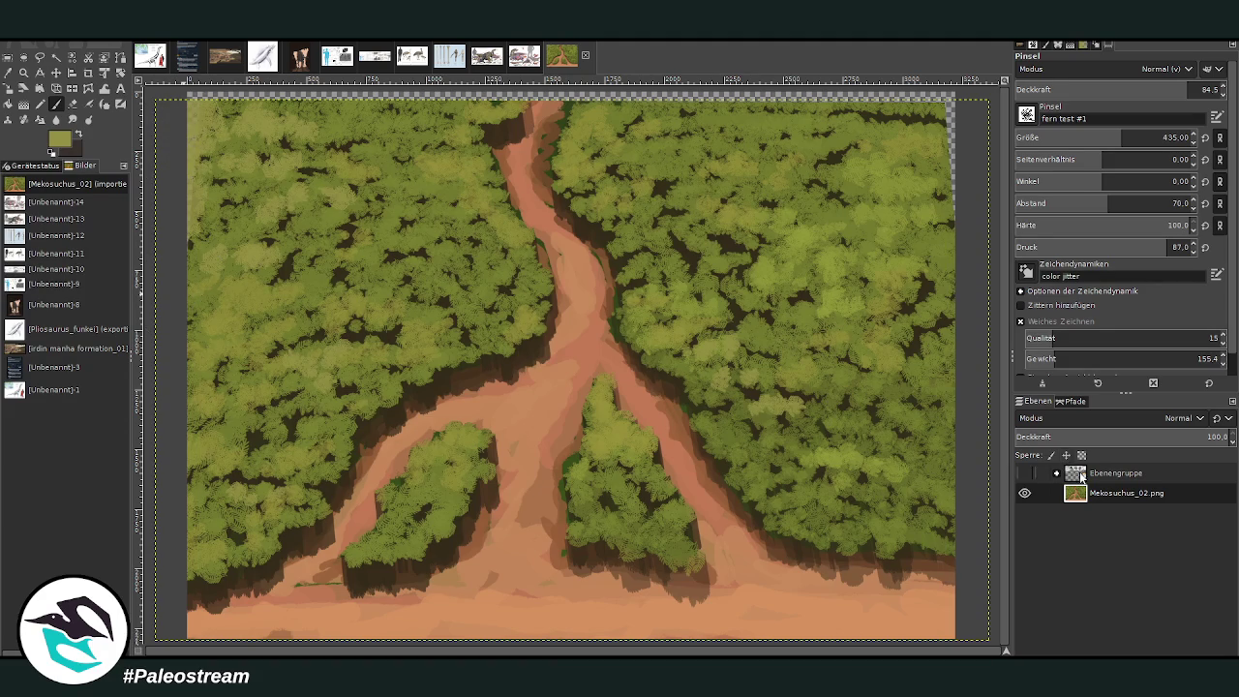
Step: Fill the transparent strip along the top edge with olive green and set brush hardness to 80
{"action": "key", "text": "shift+p"}
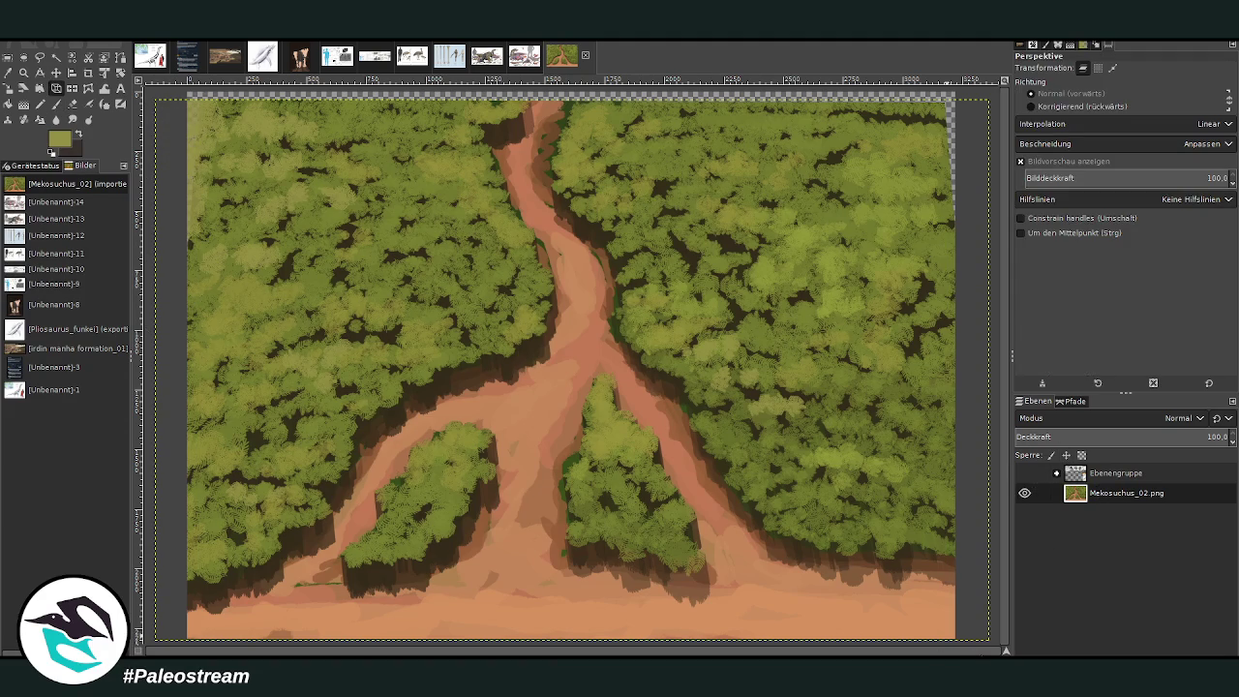
{"action": "double_click", "coordinate": [1114, 578]}
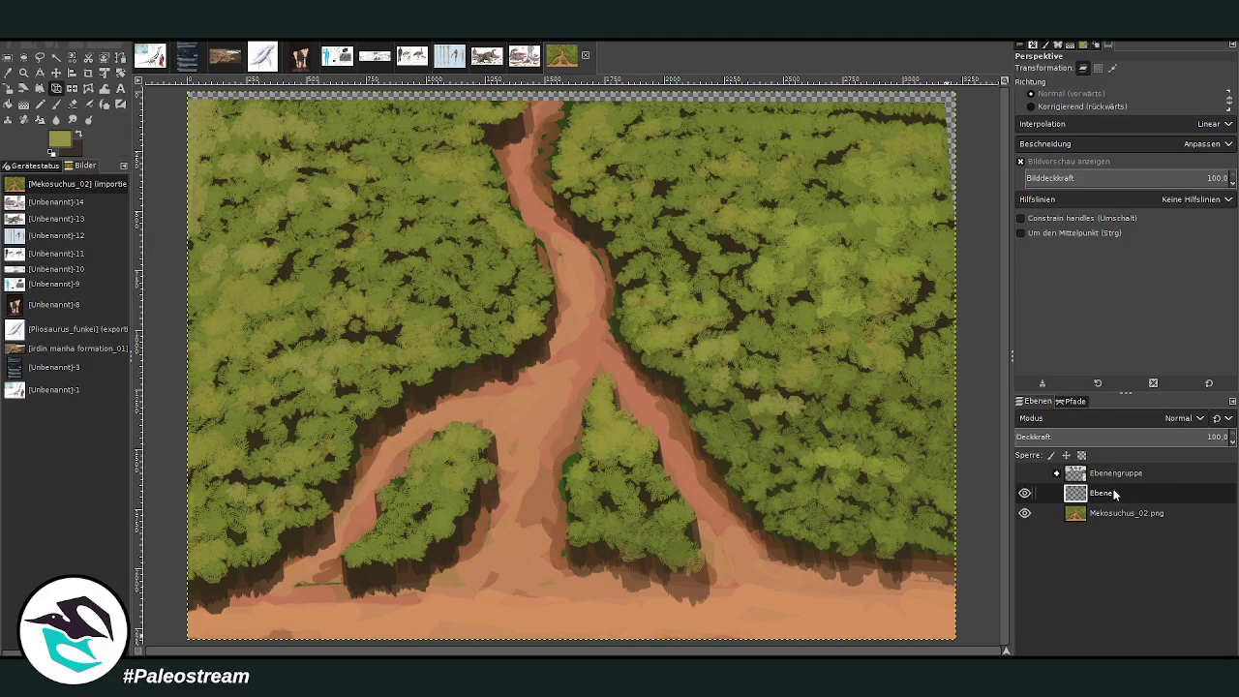
{"action": "key", "text": "ctrl+z"}
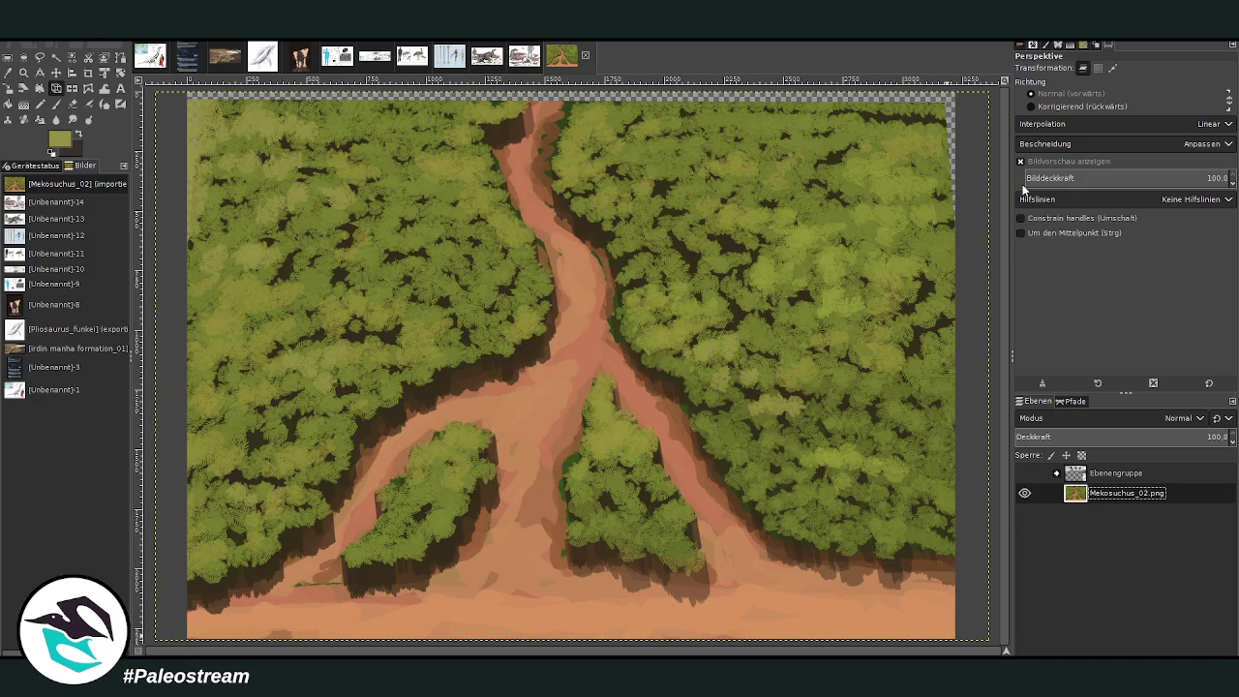
{"action": "key", "text": "p"}
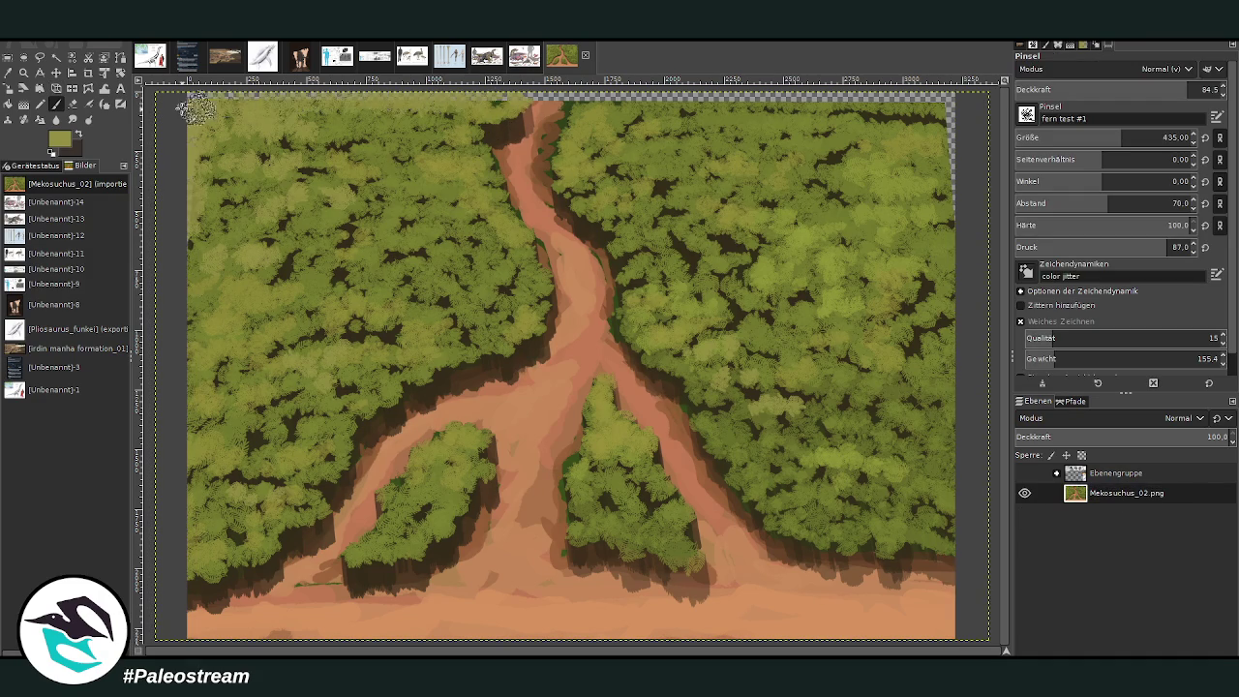
{"action": "mouse_move", "coordinate": [708, 115]}
{"action": "left_mouse_down"}
{"action": "mouse_move", "coordinate": [639, 97]}
{"action": "mouse_move", "coordinate": [968, 102]}
{"action": "left_mouse_up"}
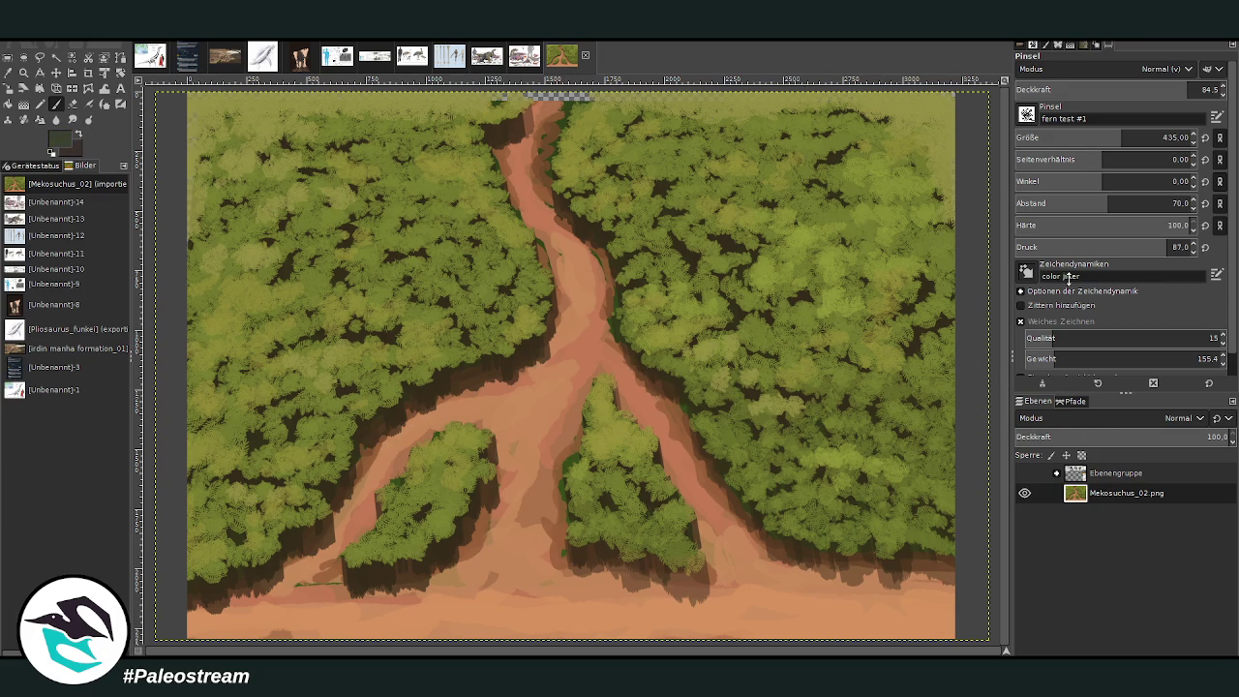
{"action": "left_click", "coordinate": [1154, 226]}
Step: Wash dark green over the trees in the top-left and top-right corners
{"action": "mouse_move", "coordinate": [940, 131]}
{"action": "left_mouse_down"}
{"action": "mouse_move", "coordinate": [952, 86]}
{"action": "mouse_move", "coordinate": [839, 168]}
{"action": "mouse_move", "coordinate": [848, 102]}
{"action": "mouse_move", "coordinate": [958, 97]}
{"action": "left_mouse_up"}
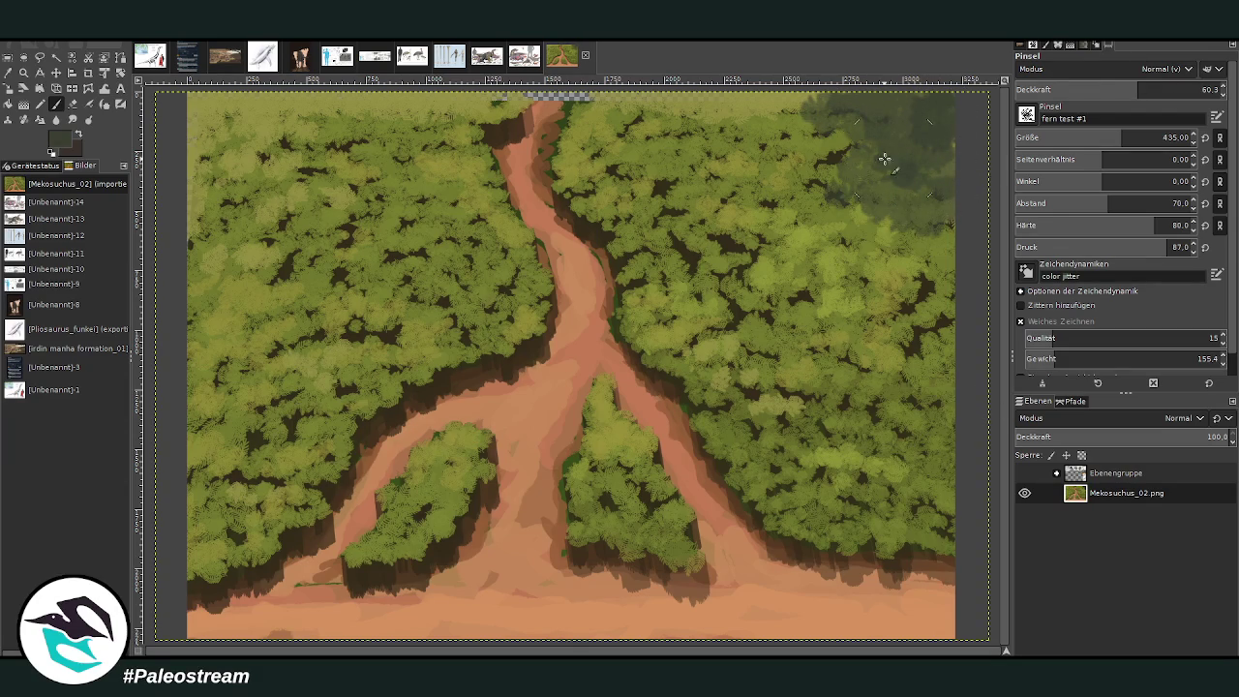
{"action": "left_click_drag", "start_coordinate": [889, 158], "coordinate": [837, 101]}
{"action": "mouse_move", "coordinate": [232, 182]}
{"action": "left_mouse_down"}
{"action": "mouse_move", "coordinate": [209, 259]}
{"action": "mouse_move", "coordinate": [232, 210]}
{"action": "mouse_move", "coordinate": [229, 113]}
{"action": "mouse_move", "coordinate": [194, 156]}
{"action": "mouse_move", "coordinate": [172, 339]}
{"action": "mouse_move", "coordinate": [238, 267]}
{"action": "mouse_move", "coordinate": [200, 160]}
{"action": "mouse_move", "coordinate": [261, 121]}
{"action": "mouse_move", "coordinate": [189, 102]}
{"action": "mouse_move", "coordinate": [272, 139]}
{"action": "mouse_move", "coordinate": [291, 96]}
{"action": "mouse_move", "coordinate": [199, 121]}
{"action": "mouse_move", "coordinate": [179, 223]}
{"action": "mouse_move", "coordinate": [198, 130]}
{"action": "mouse_move", "coordinate": [274, 122]}
{"action": "mouse_move", "coordinate": [194, 101]}
{"action": "left_mouse_up"}
{"action": "left_click_drag", "start_coordinate": [193, 102], "coordinate": [275, 111]}
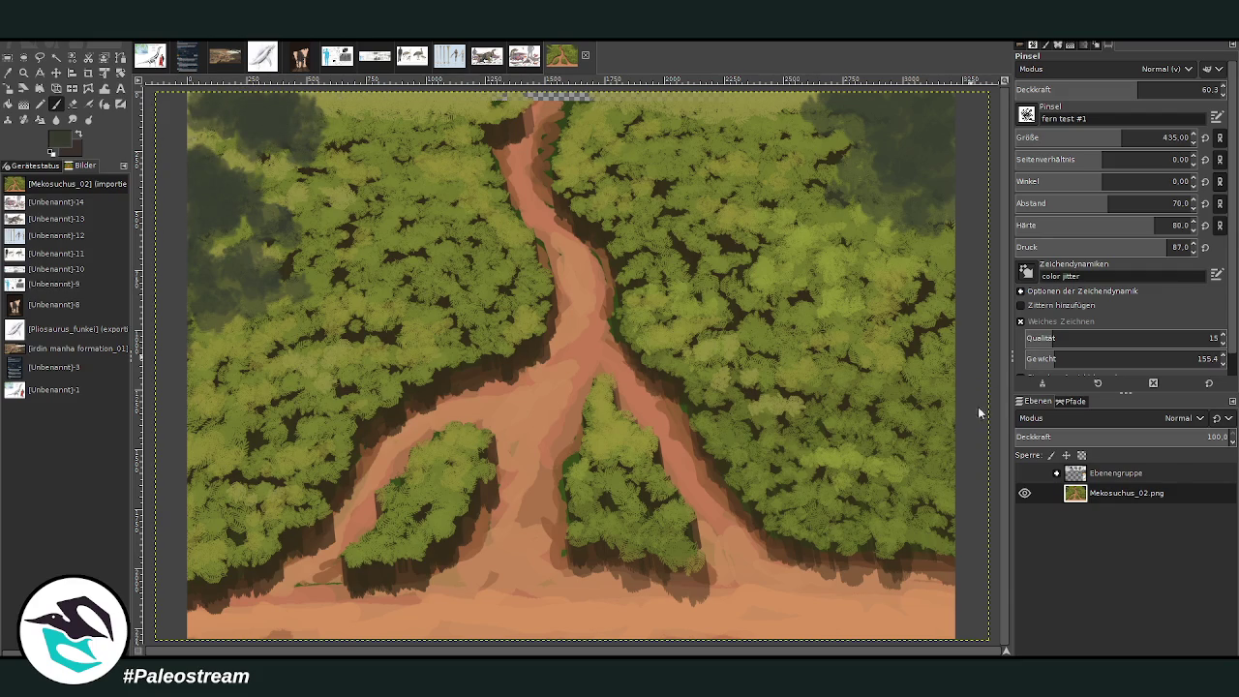
{"action": "mouse_move", "coordinate": [994, 110]}
{"action": "left_mouse_down"}
{"action": "mouse_move", "coordinate": [926, 184]}
{"action": "mouse_move", "coordinate": [852, 119]}
{"action": "mouse_move", "coordinate": [929, 141]}
{"action": "left_mouse_up"}
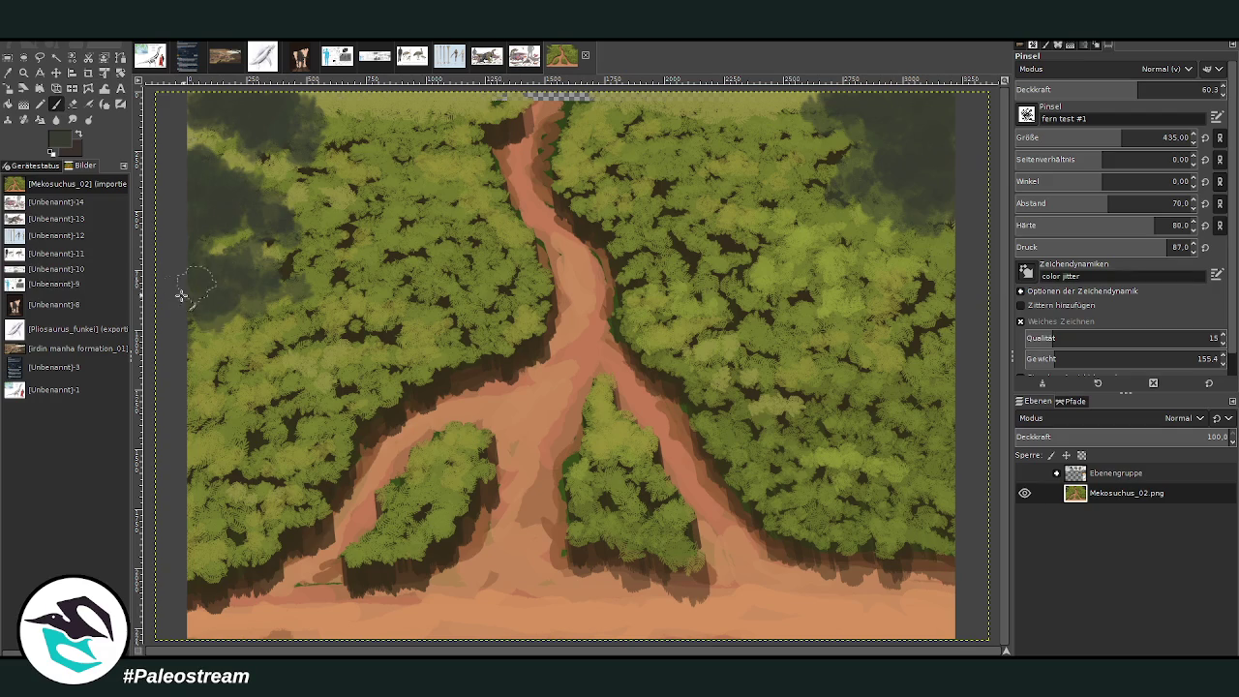
Step: Pick a darker green, lower brush opacity to 34.4, and sample the path's salmon colour
{"action": "left_click", "coordinate": [967, 418], "text": "ctrl"}
{"action": "key", "text": "less"}
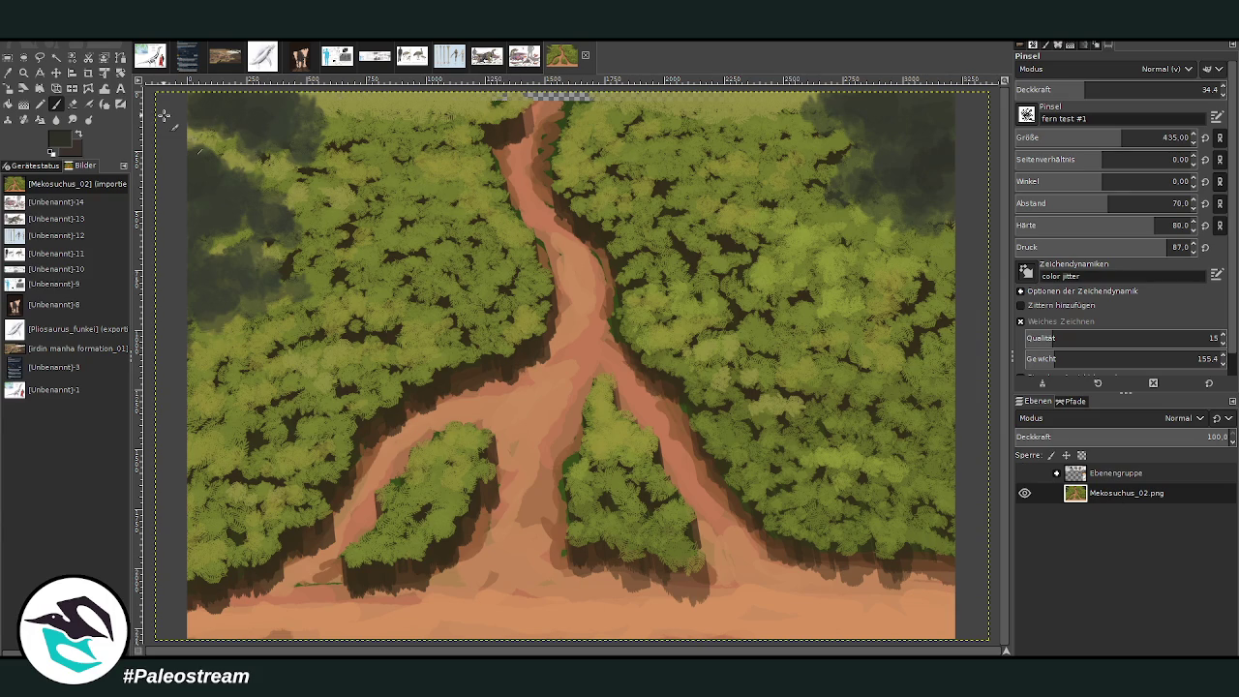
{"action": "left_click", "coordinate": [585, 358], "text": "ctrl"}
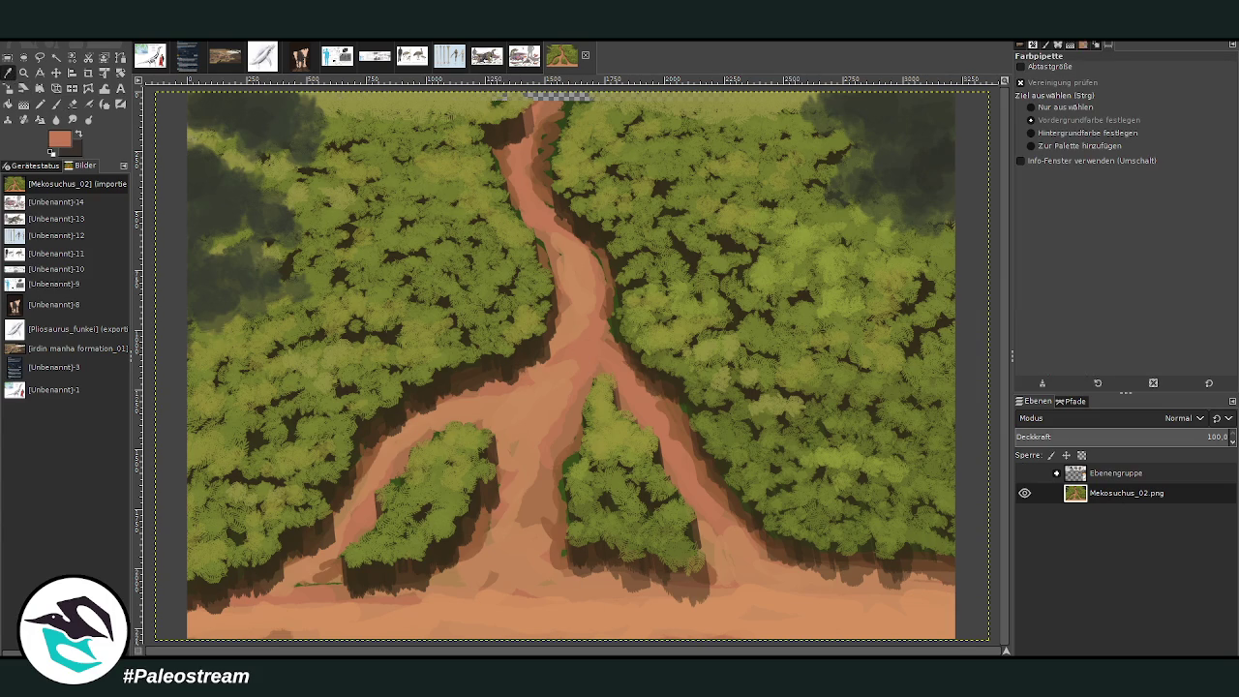
Step: Set brush size 197 and opacity 58.7, then paint salmon over the path's top end
{"action": "left_click", "coordinate": [58, 103]}
{"action": "left_click", "coordinate": [1125, 83]}
{"action": "left_click_drag", "start_coordinate": [1125, 83], "coordinate": [1135, 83]}
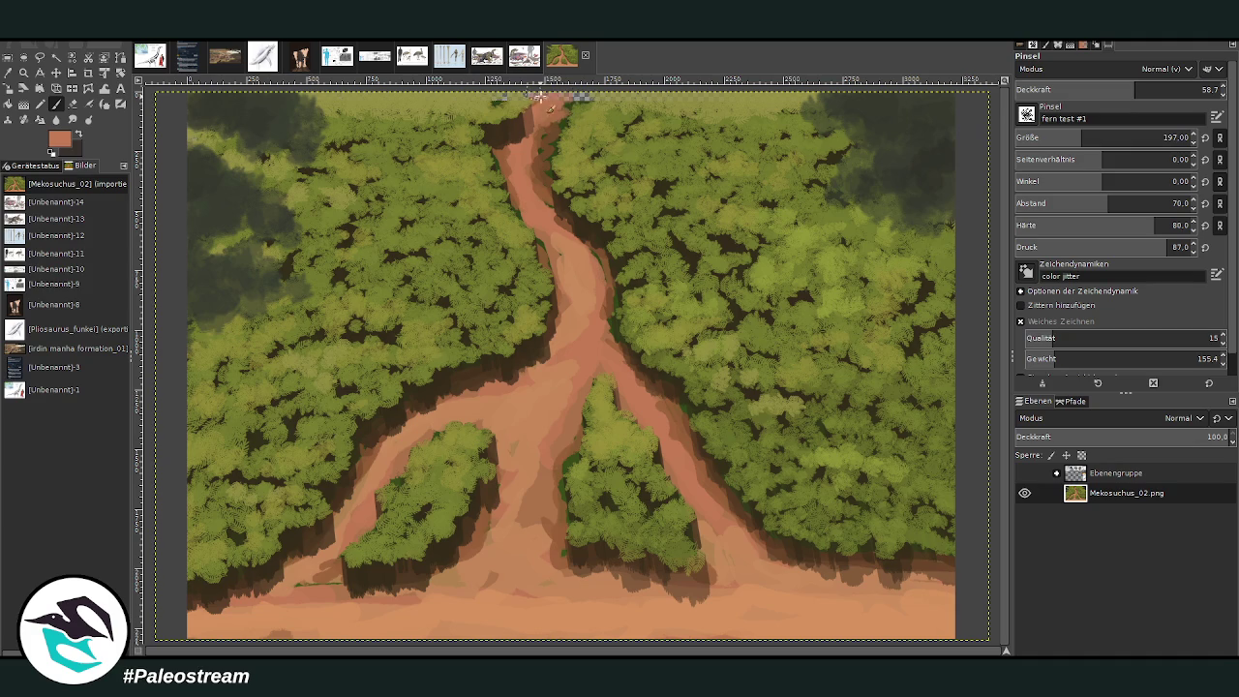
{"action": "left_click_drag", "start_coordinate": [557, 116], "coordinate": [500, 166]}
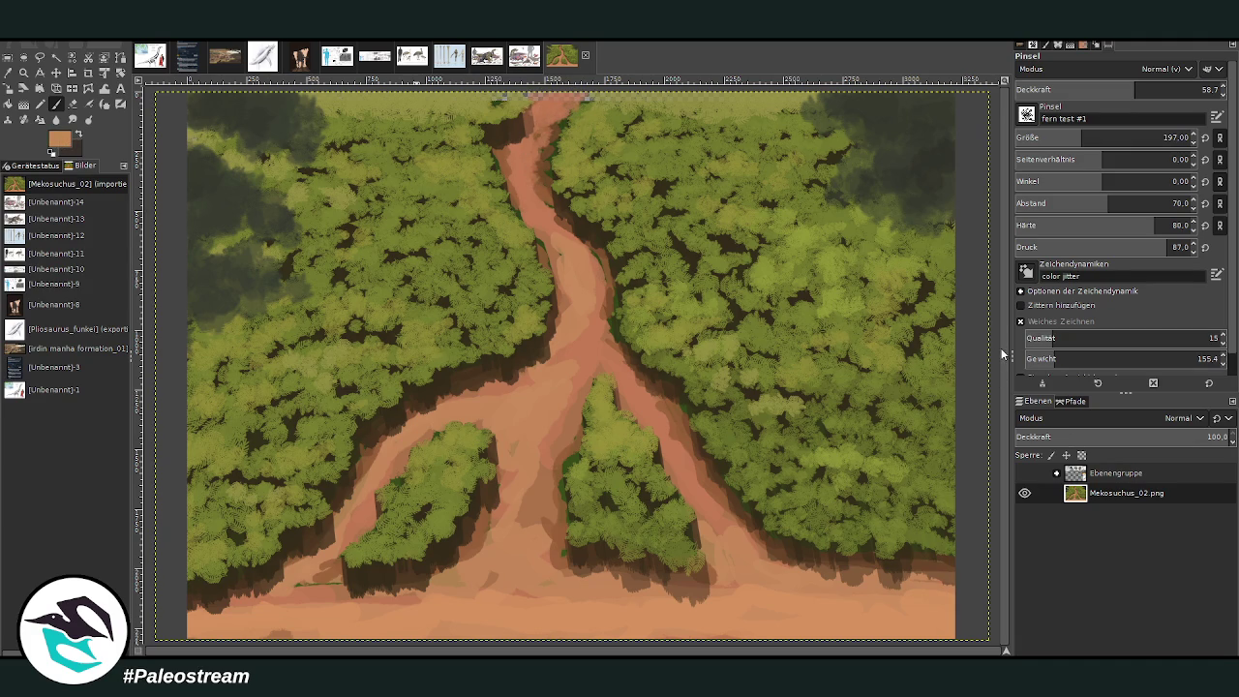
Step: Lighten the path's middle, smooth the right branch, and brighten the upper path at opacity 76.7
{"action": "left_click_drag", "start_coordinate": [575, 344], "coordinate": [559, 430]}
{"action": "left_click_drag", "start_coordinate": [664, 448], "coordinate": [731, 595]}
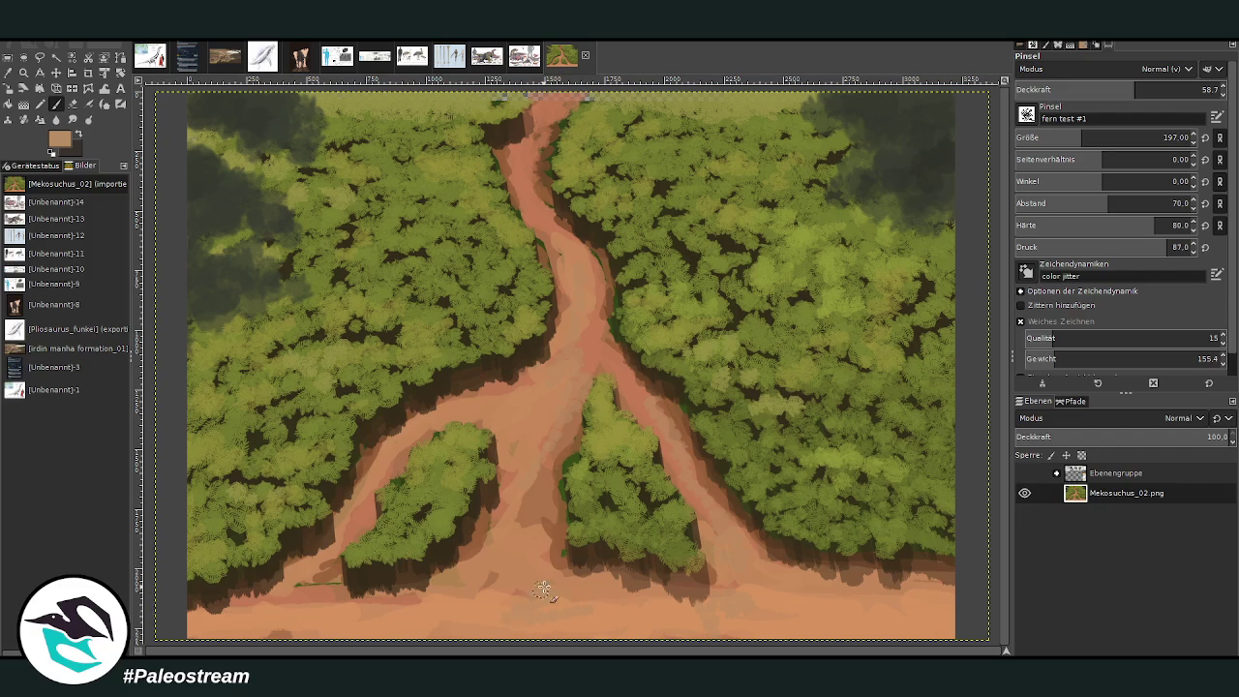
{"action": "left_click_drag", "start_coordinate": [304, 603], "coordinate": [334, 583]}
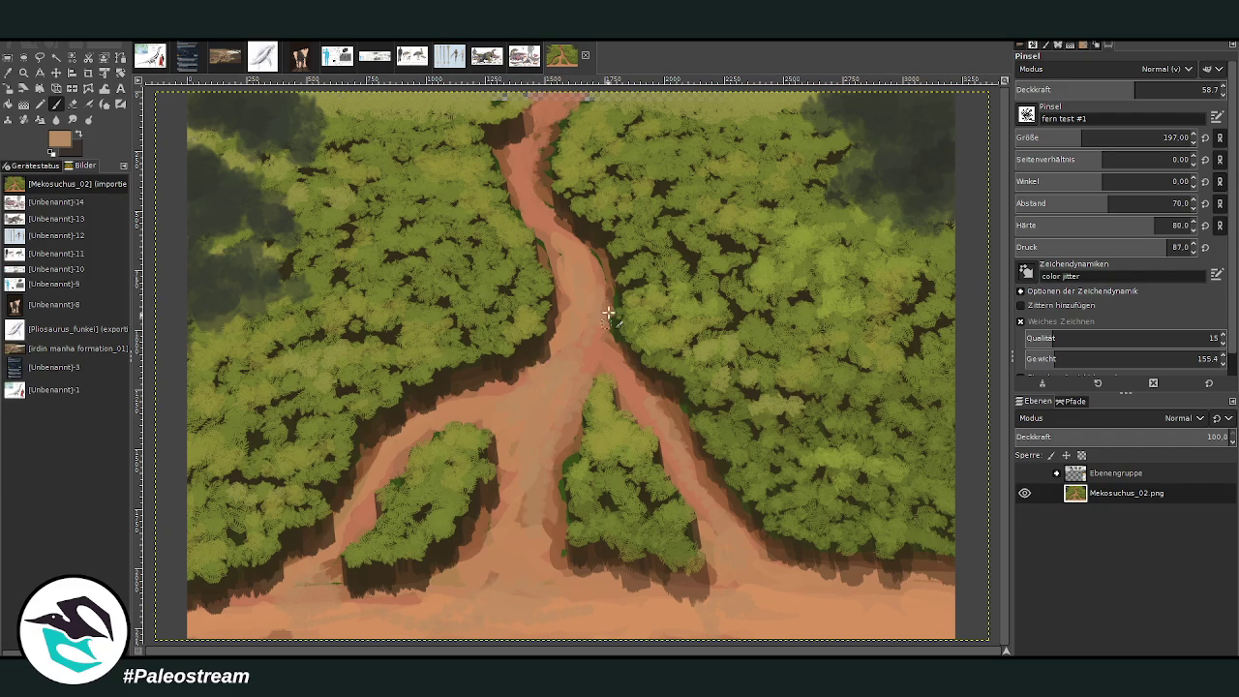
{"action": "key", "text": "greater"}
{"action": "mouse_move", "coordinate": [605, 288]}
{"action": "left_mouse_down"}
{"action": "mouse_move", "coordinate": [561, 118]}
{"action": "mouse_move", "coordinate": [507, 162]}
{"action": "mouse_move", "coordinate": [527, 214]}
{"action": "left_mouse_up"}
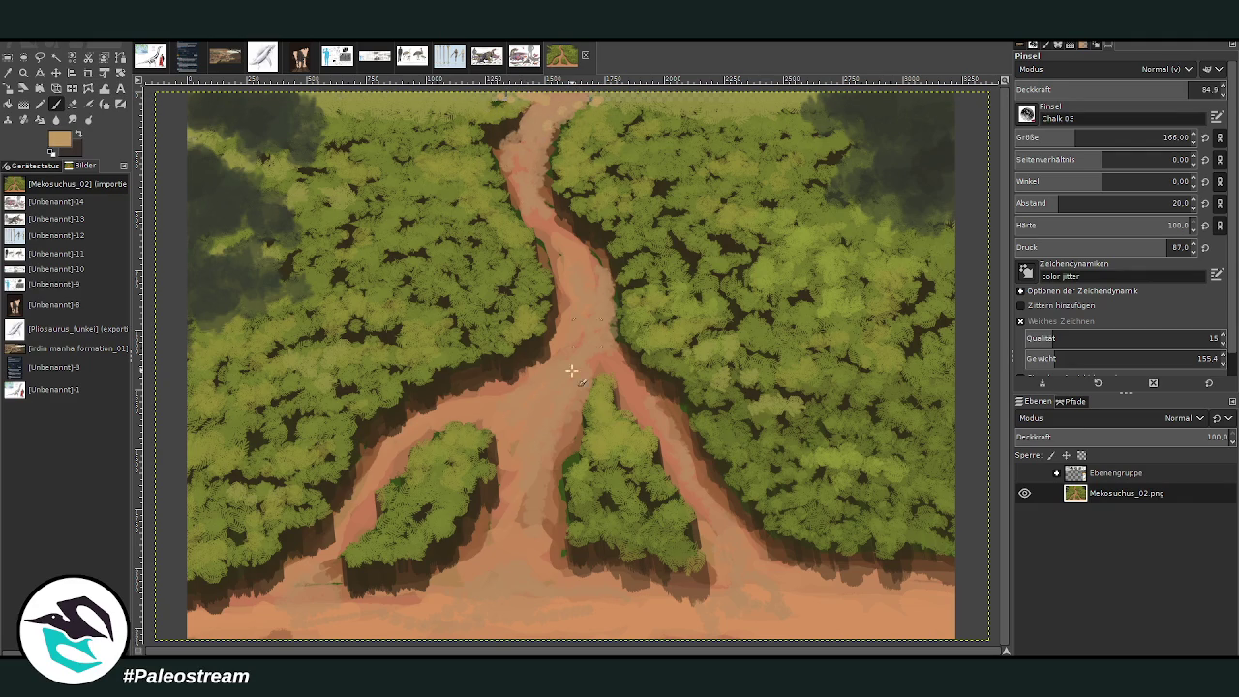
Step: Add light streaks on the right branch, then brush beige over the lower path at size 322
{"action": "left_click", "coordinate": [1112, 89]}
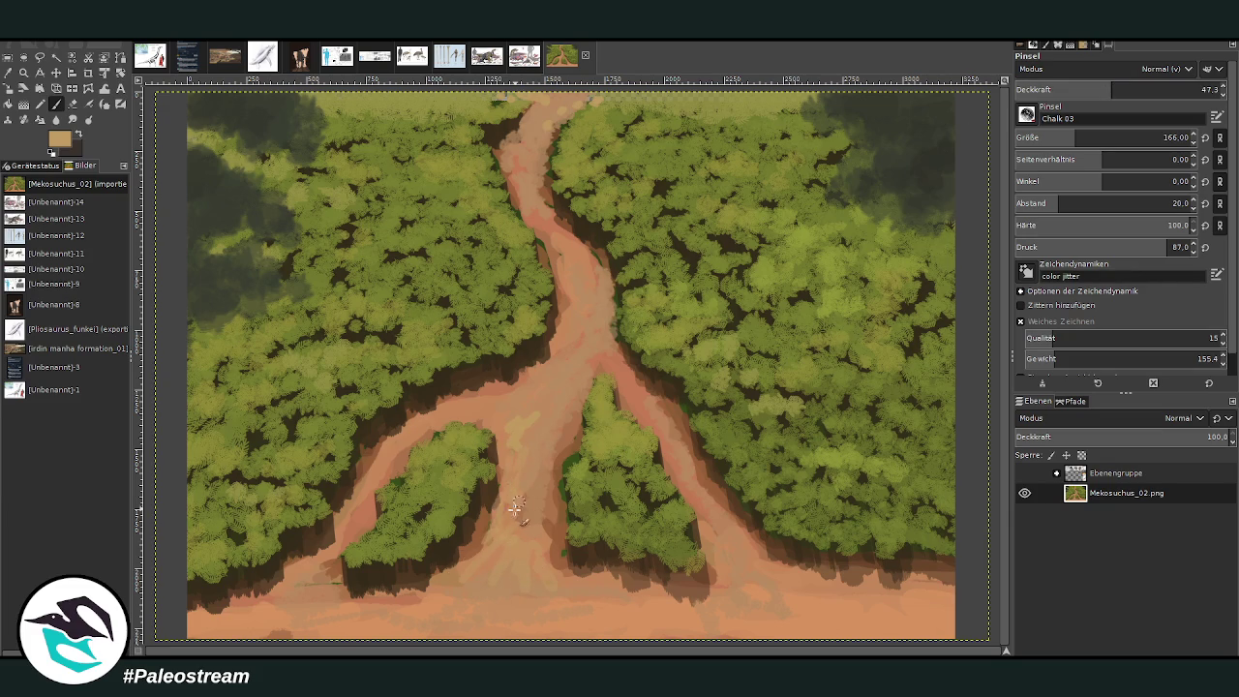
{"action": "left_click_drag", "start_coordinate": [508, 391], "coordinate": [735, 573]}
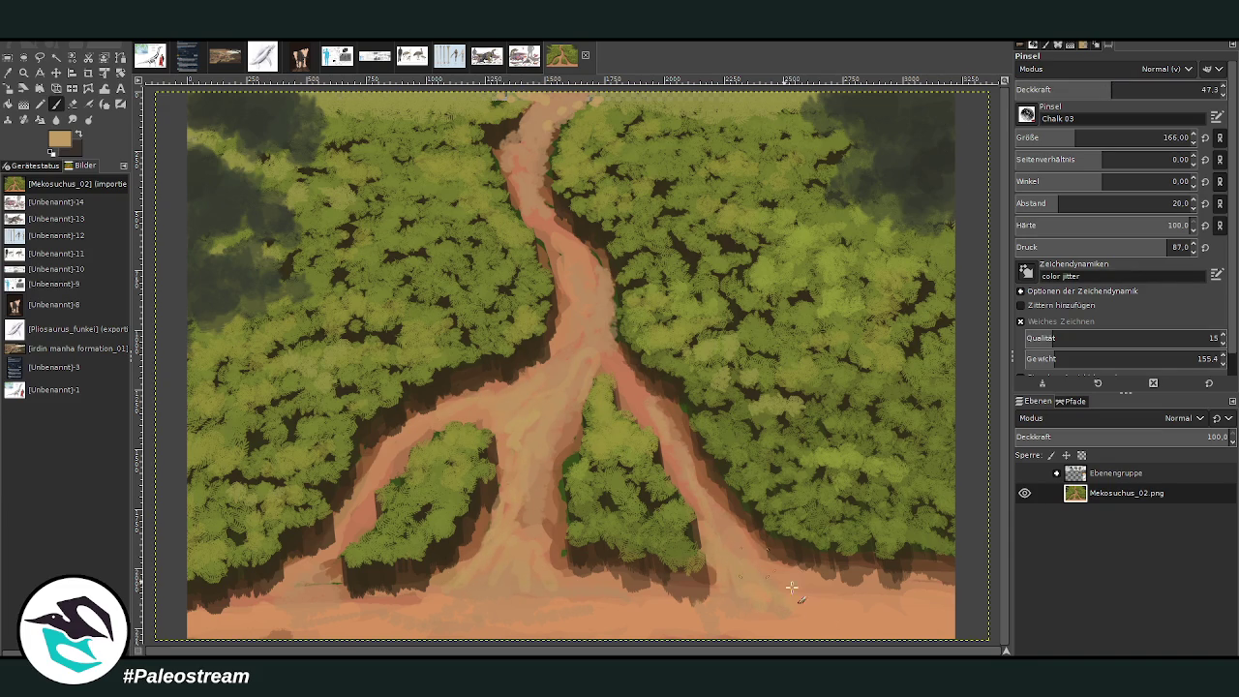
{"action": "left_click_drag", "start_coordinate": [1103, 137], "coordinate": [1113, 138]}
{"action": "left_click_drag", "start_coordinate": [1111, 93], "coordinate": [1146, 93]}
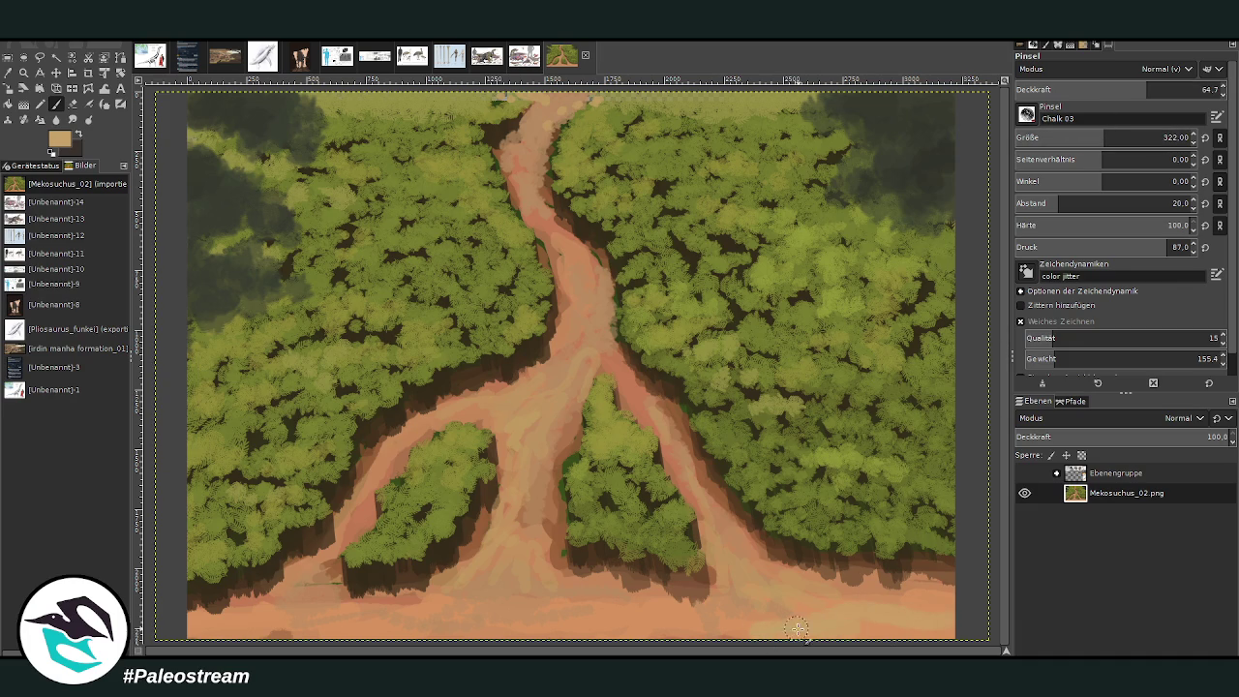
{"action": "mouse_move", "coordinate": [502, 590]}
{"action": "left_mouse_down"}
{"action": "mouse_move", "coordinate": [484, 610]}
{"action": "mouse_move", "coordinate": [590, 596]}
{"action": "mouse_move", "coordinate": [357, 629]}
{"action": "mouse_move", "coordinate": [455, 625]}
{"action": "mouse_move", "coordinate": [238, 625]}
{"action": "left_mouse_up"}
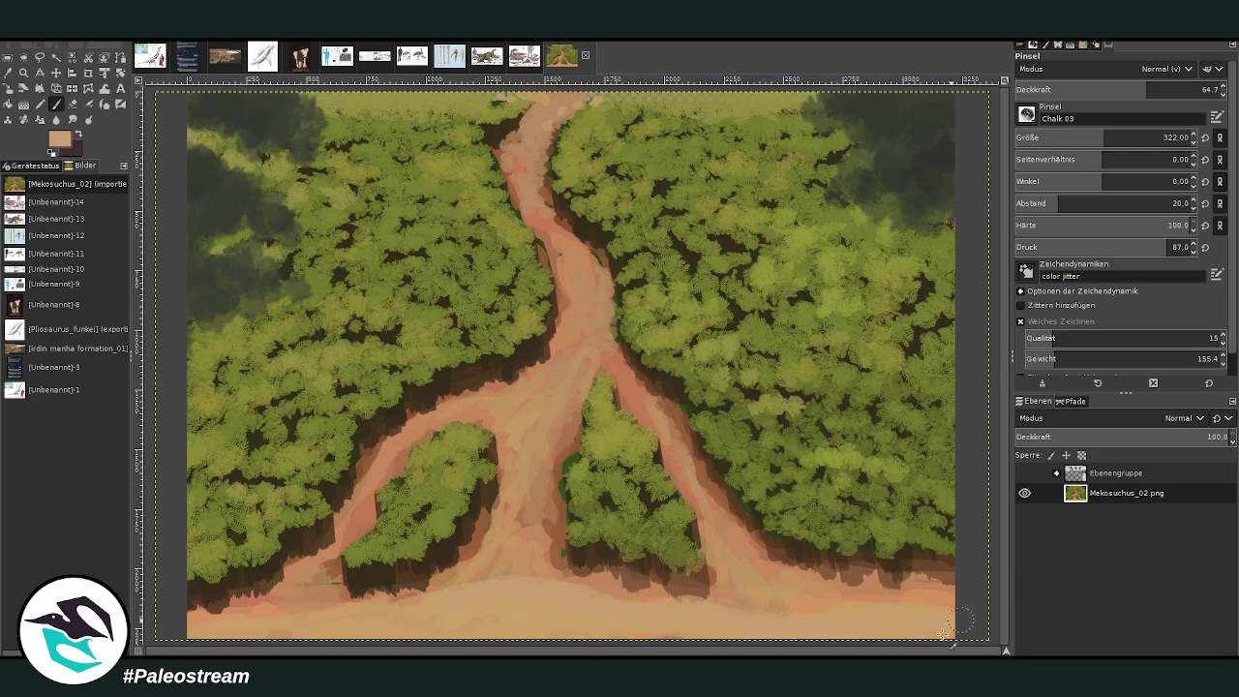
Step: Repaint the bottom path strip beige at opacity 82.6, then draw a thin dark line at size 89
{"action": "left_click", "coordinate": [1184, 89]}
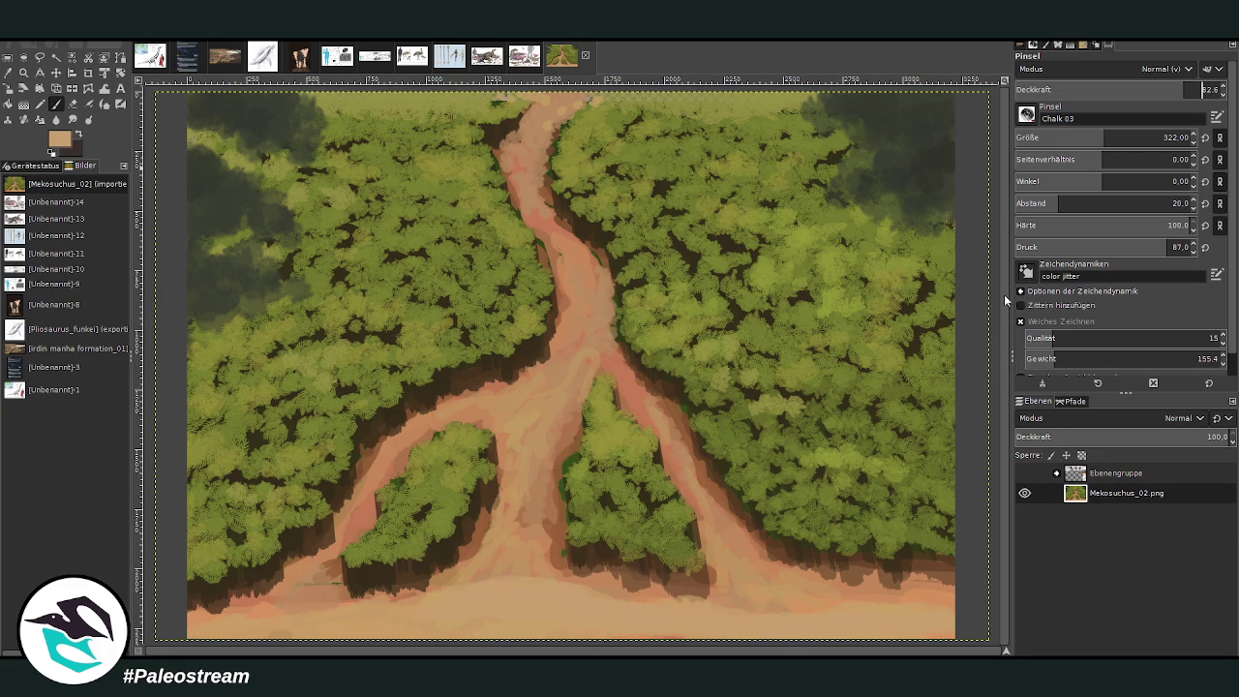
{"action": "left_click_drag", "start_coordinate": [566, 612], "coordinate": [310, 629]}
{"action": "left_click_drag", "start_coordinate": [585, 627], "coordinate": [751, 605]}
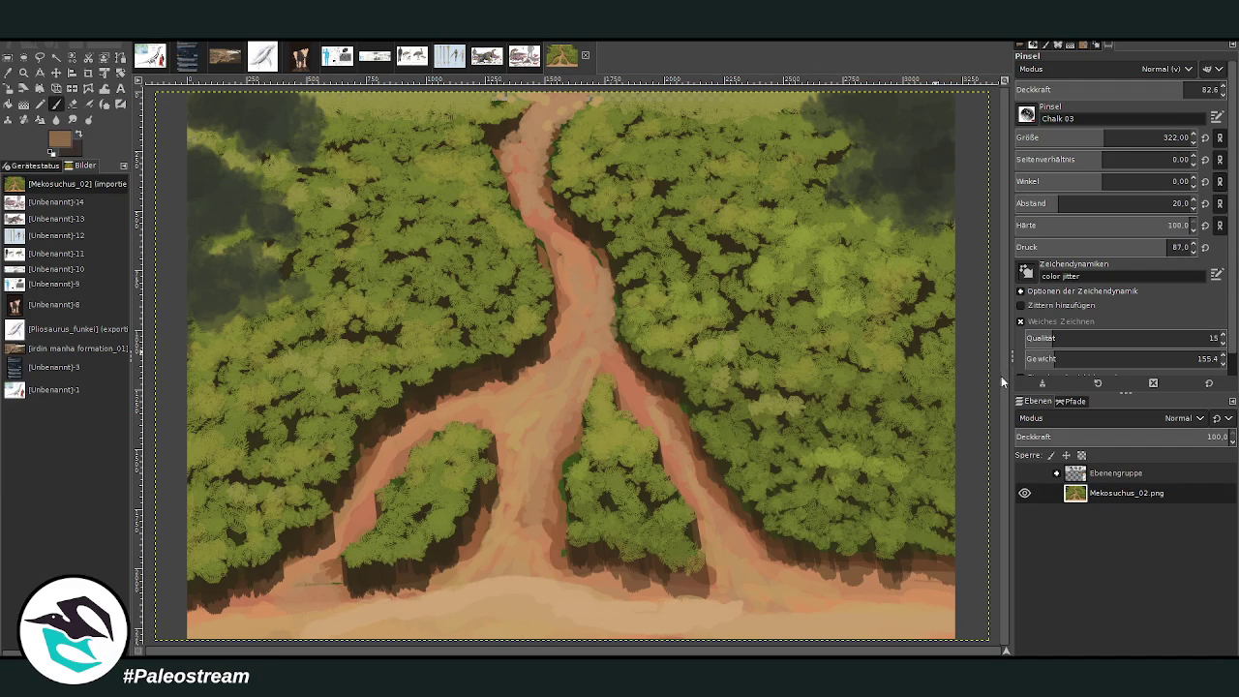
{"action": "left_click", "coordinate": [1055, 138]}
{"action": "left_click_drag", "start_coordinate": [697, 600], "coordinate": [625, 598]}
Step: Sketch thin dark root-like lines across the bottom path at opacity 64.4
{"action": "key", "text": "x"}
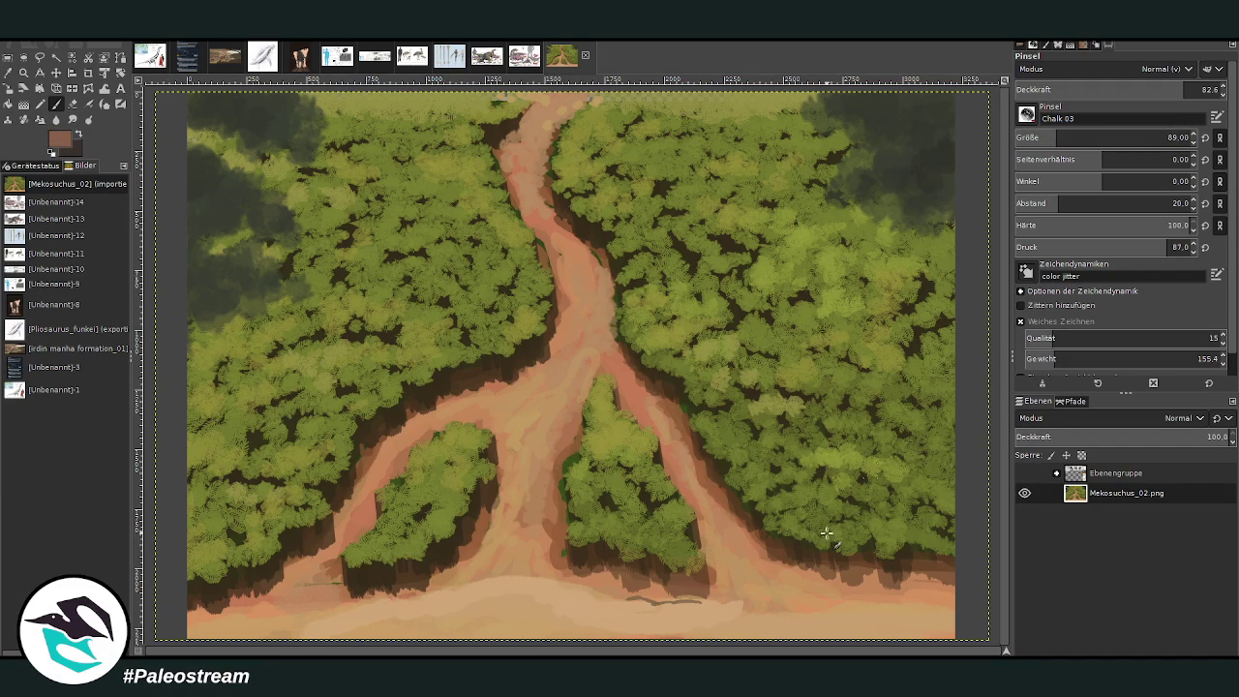
{"action": "mouse_move", "coordinate": [718, 600]}
{"action": "left_mouse_down"}
{"action": "mouse_move", "coordinate": [629, 608]}
{"action": "mouse_move", "coordinate": [494, 581]}
{"action": "mouse_move", "coordinate": [310, 619]}
{"action": "mouse_move", "coordinate": [184, 624]}
{"action": "left_mouse_up"}
{"action": "left_click_drag", "start_coordinate": [412, 612], "coordinate": [448, 602]}
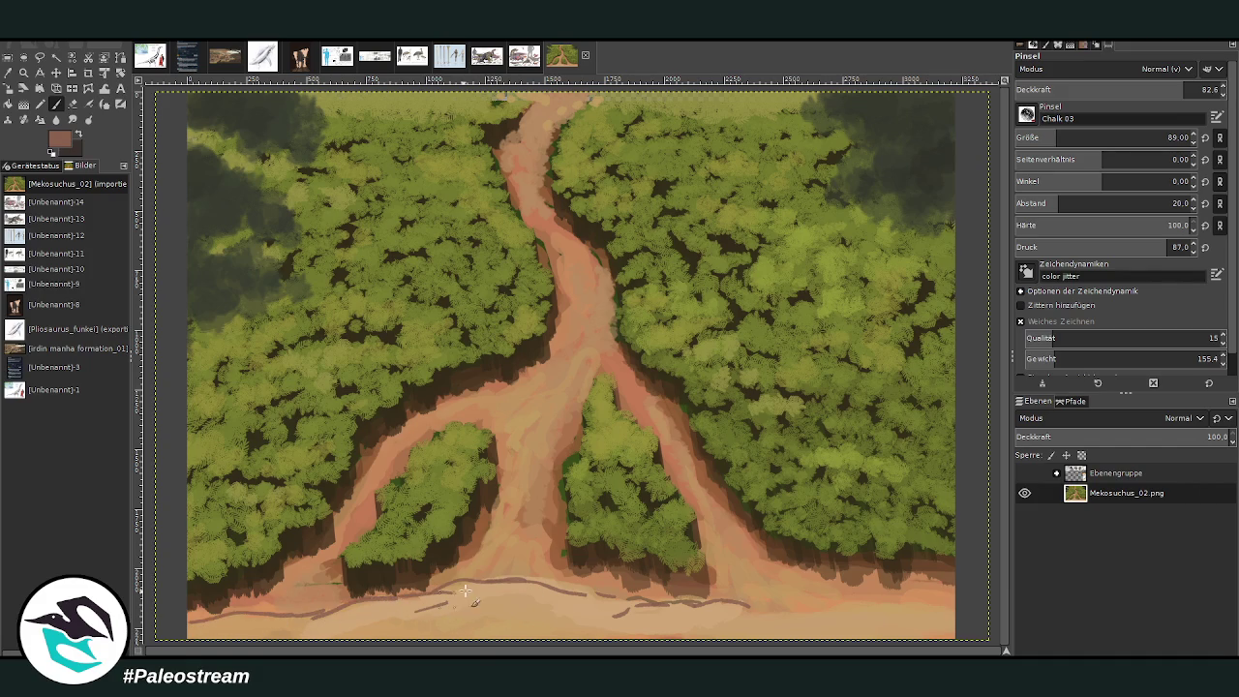
{"action": "left_click", "coordinate": [1148, 86]}
{"action": "mouse_move", "coordinate": [623, 617]}
{"action": "left_mouse_down"}
{"action": "mouse_move", "coordinate": [556, 586]}
{"action": "mouse_move", "coordinate": [460, 586]}
{"action": "mouse_move", "coordinate": [479, 610]}
{"action": "mouse_move", "coordinate": [455, 594]}
{"action": "mouse_move", "coordinate": [230, 634]}
{"action": "left_mouse_up"}
{"action": "left_click_drag", "start_coordinate": [751, 610], "coordinate": [955, 602]}
{"action": "mouse_move", "coordinate": [892, 614]}
{"action": "left_mouse_down"}
{"action": "mouse_move", "coordinate": [832, 621]}
{"action": "mouse_move", "coordinate": [774, 601]}
{"action": "left_mouse_up"}
{"action": "mouse_move", "coordinate": [710, 627]}
{"action": "left_mouse_down"}
{"action": "mouse_move", "coordinate": [655, 608]}
{"action": "mouse_move", "coordinate": [435, 583]}
{"action": "left_mouse_up"}
{"action": "mouse_move", "coordinate": [509, 605]}
{"action": "left_mouse_down"}
{"action": "mouse_move", "coordinate": [457, 628]}
{"action": "mouse_move", "coordinate": [382, 629]}
{"action": "mouse_move", "coordinate": [605, 622]}
{"action": "mouse_move", "coordinate": [540, 591]}
{"action": "mouse_move", "coordinate": [477, 601]}
{"action": "left_mouse_up"}
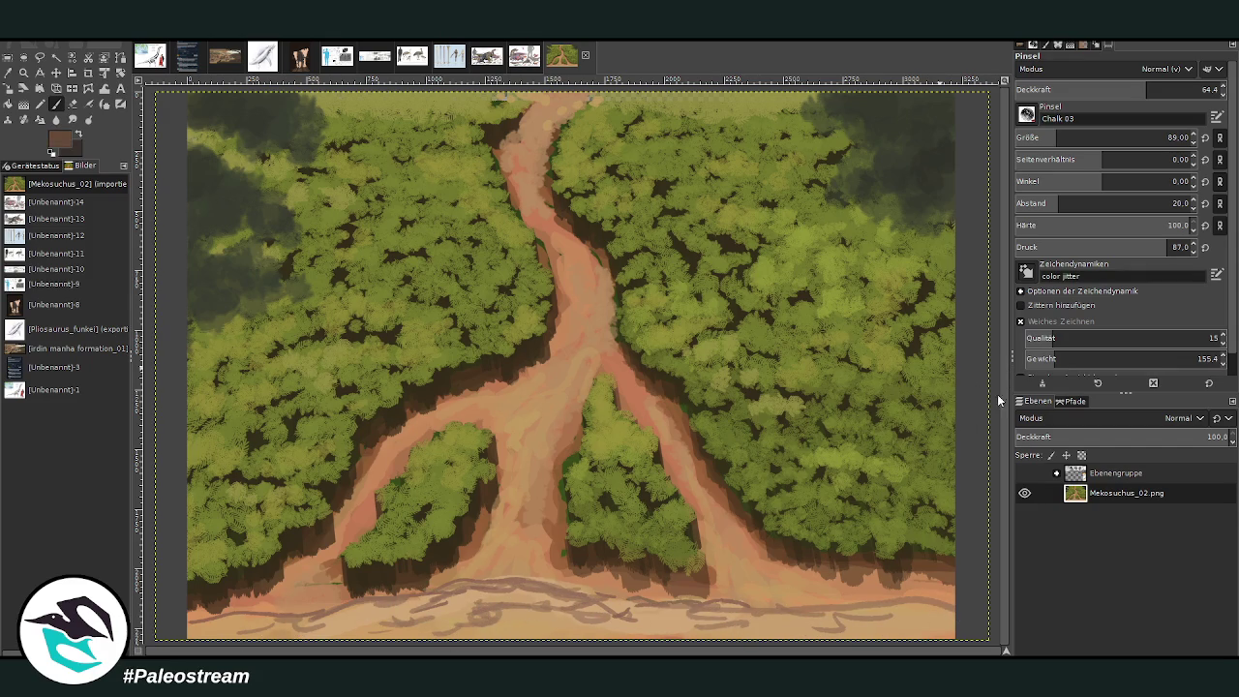
Step: Dab dark pebbles along the bottom path from right to left at higher opacity
{"action": "left_click", "coordinate": [1180, 89]}
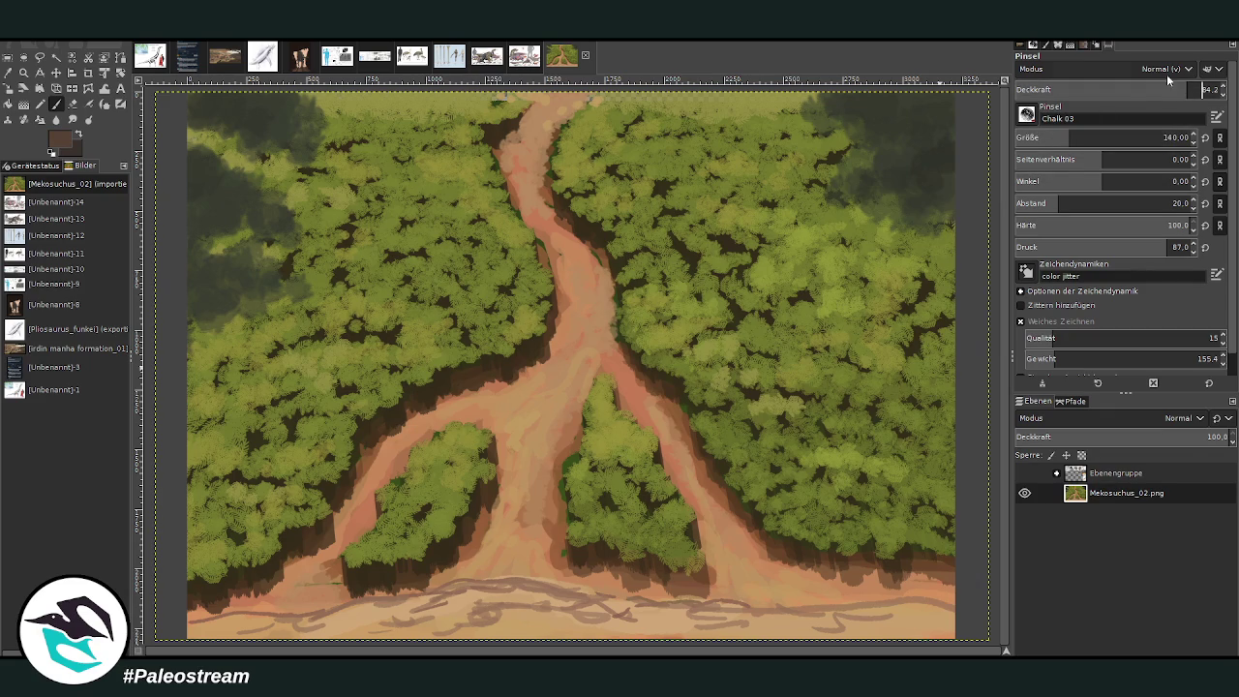
{"action": "left_click_drag", "start_coordinate": [579, 617], "coordinate": [581, 617]}
{"action": "left_click", "coordinate": [466, 617]}
{"action": "left_click", "coordinate": [533, 616]}
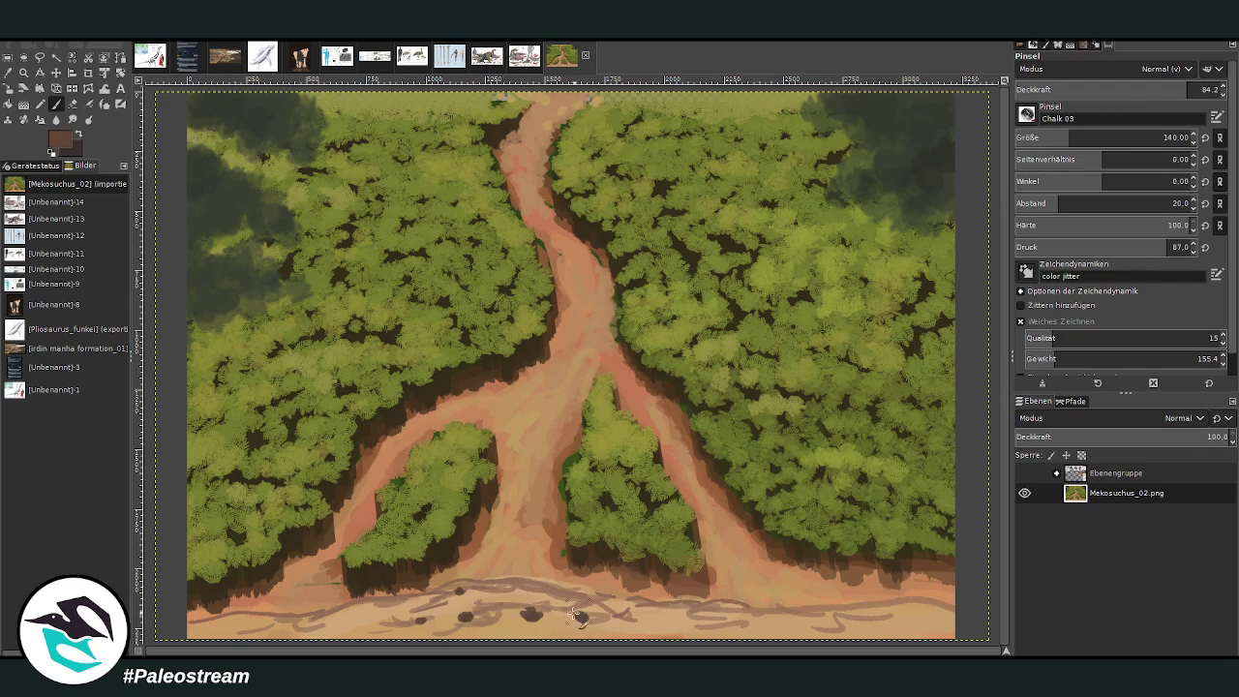
{"action": "left_click", "coordinate": [706, 608]}
{"action": "left_click", "coordinate": [820, 623]}
{"action": "left_click", "coordinate": [822, 611]}
{"action": "left_click", "coordinate": [885, 613]}
{"action": "left_click", "coordinate": [914, 620]}
{"action": "left_click", "coordinate": [893, 622]}
{"action": "left_click", "coordinate": [552, 637]}
{"action": "left_click", "coordinate": [484, 624]}
{"action": "left_click", "coordinate": [373, 619]}
{"action": "left_click", "coordinate": [276, 627]}
{"action": "left_click", "coordinate": [220, 622]}
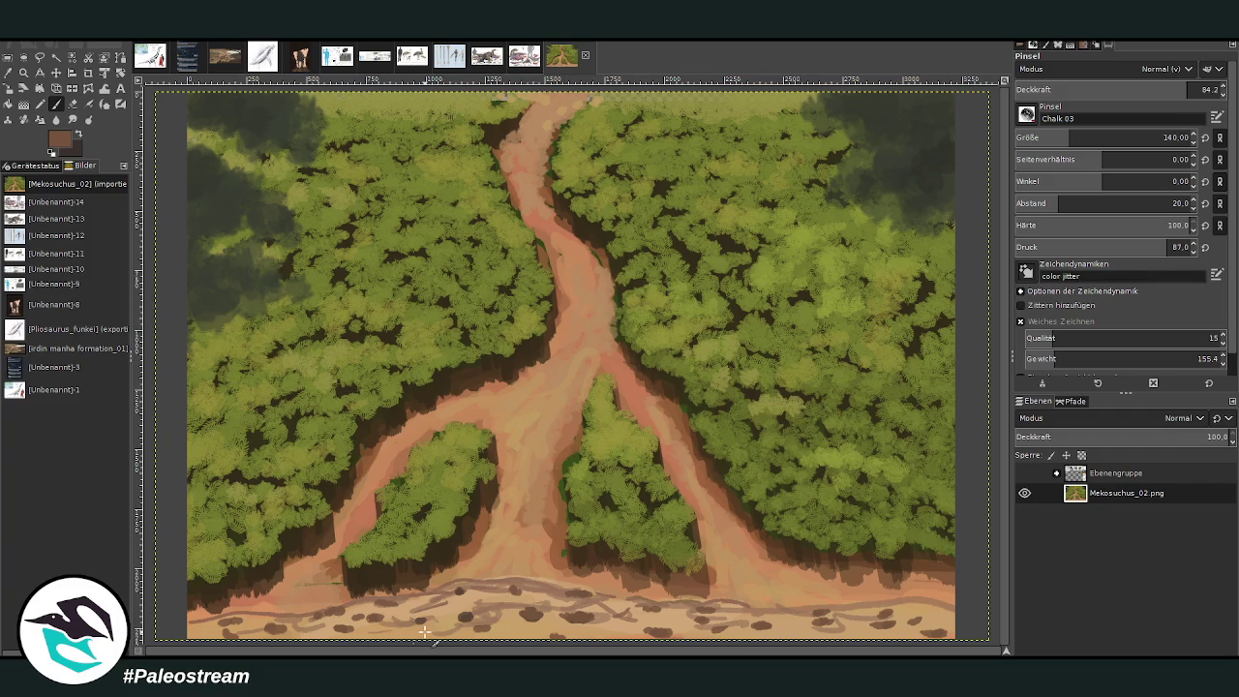
Step: Add light peach highlights on the bottom path and show the reference image group
{"action": "key", "text": "x"}
{"action": "left_click_drag", "start_coordinate": [509, 600], "coordinate": [525, 614]}
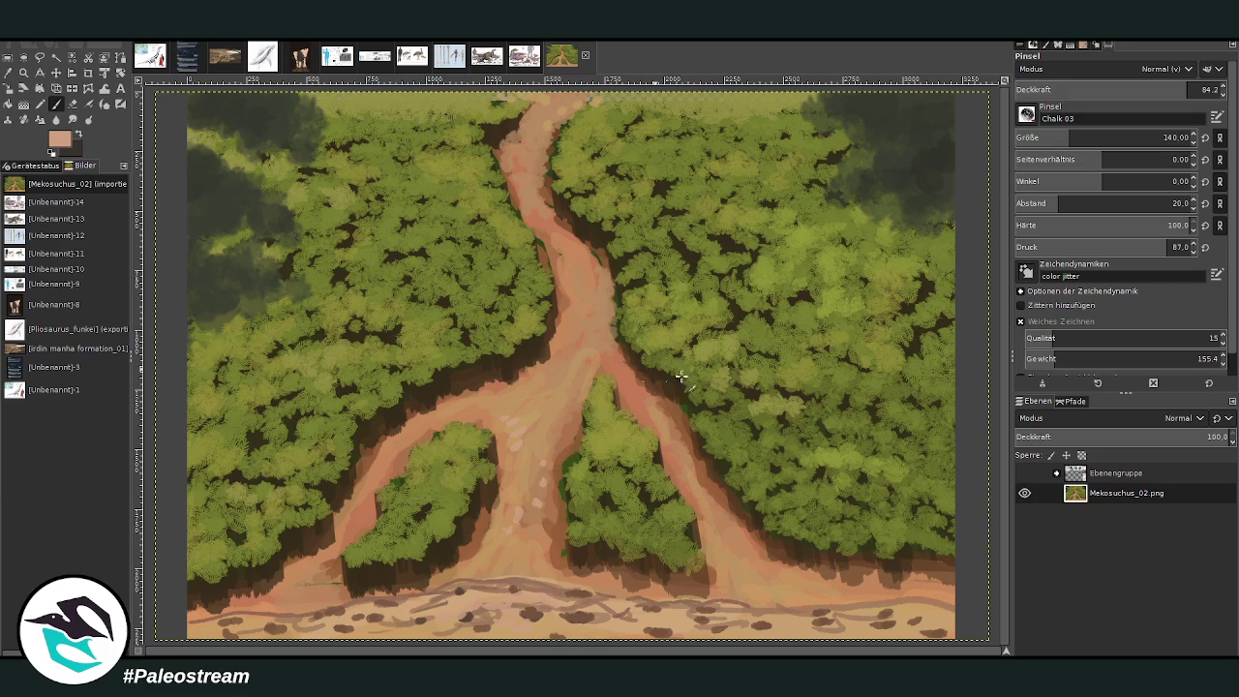
{"action": "left_click", "coordinate": [1024, 474]}
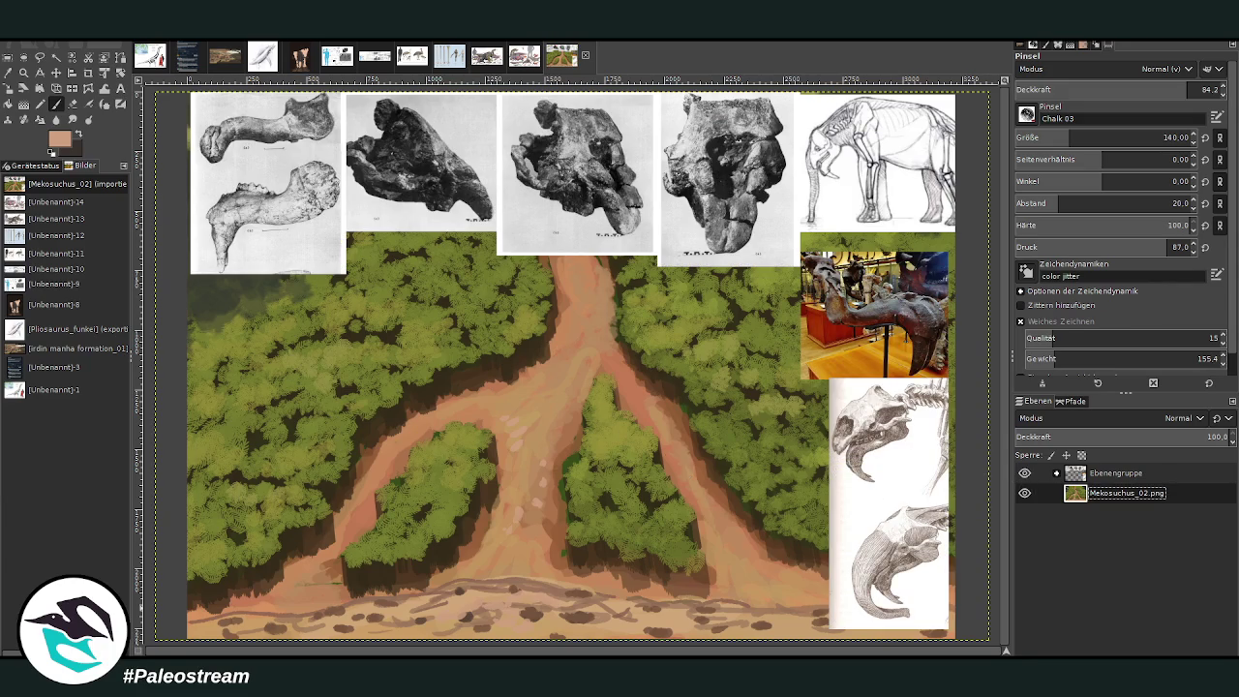
Step: On a new layer, sketch the animal's first dark outline strokes over the path
{"action": "key", "text": "shift+ctrl+n"}
{"action": "key", "text": "x"}
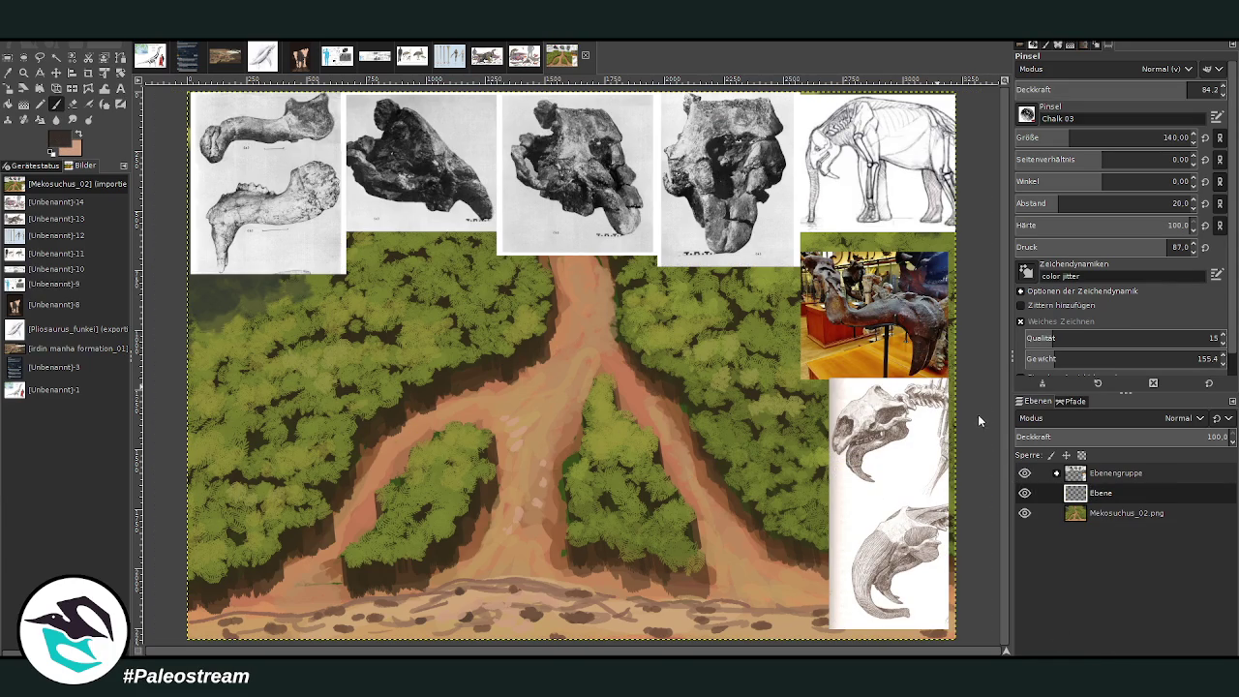
{"action": "scroll", "coordinate": [1114, 138], "scroll_direction": "down", "scroll_amount": 5}
{"action": "scroll", "coordinate": [1113, 89], "scroll_direction": "up", "scroll_amount": 5}
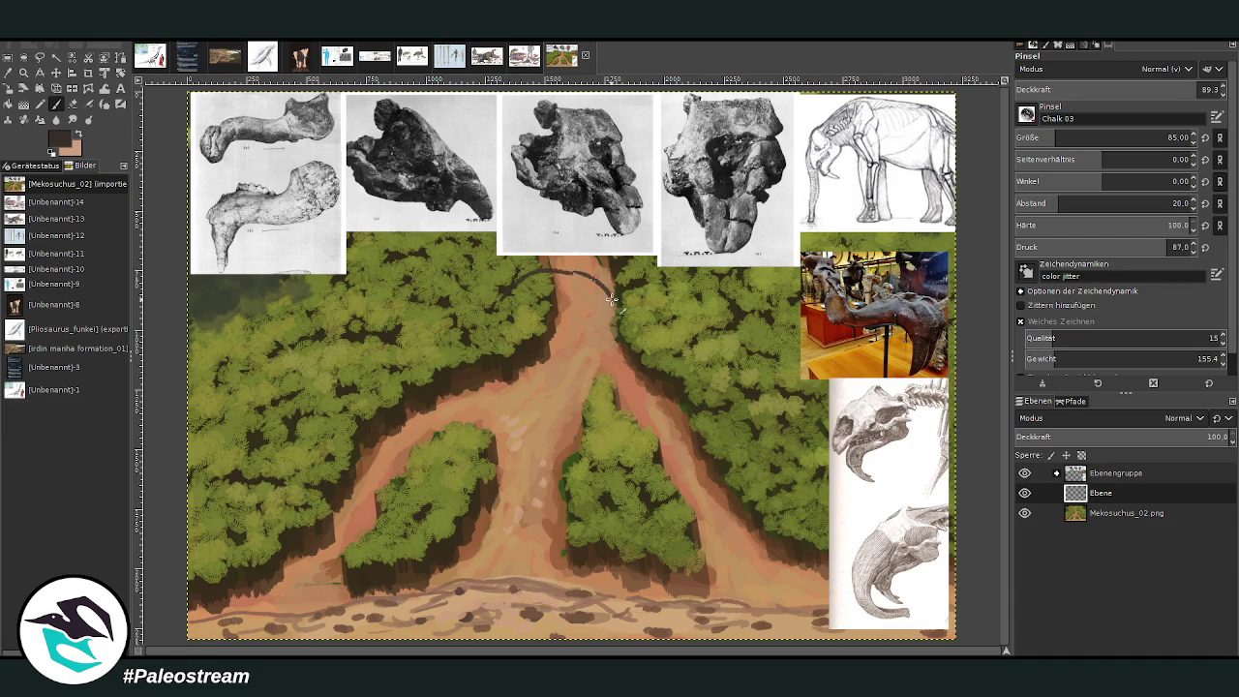
{"action": "left_click_drag", "start_coordinate": [514, 278], "coordinate": [455, 378]}
{"action": "mouse_move", "coordinate": [608, 295]}
{"action": "left_mouse_down"}
{"action": "mouse_move", "coordinate": [592, 421]}
{"action": "mouse_move", "coordinate": [547, 450]}
{"action": "left_mouse_up"}
{"action": "left_click_drag", "start_coordinate": [474, 308], "coordinate": [473, 429]}
Step: Add more outline arcs, reinforce the left side, and draw the back curve
{"action": "mouse_move", "coordinate": [467, 346]}
{"action": "left_mouse_down"}
{"action": "mouse_move", "coordinate": [451, 386]}
{"action": "mouse_move", "coordinate": [511, 469]}
{"action": "left_mouse_up"}
{"action": "mouse_move", "coordinate": [542, 356]}
{"action": "left_mouse_down"}
{"action": "mouse_move", "coordinate": [566, 460]}
{"action": "mouse_move", "coordinate": [581, 455]}
{"action": "left_mouse_up"}
{"action": "left_click_drag", "start_coordinate": [467, 397], "coordinate": [478, 469]}
{"action": "left_click_drag", "start_coordinate": [499, 338], "coordinate": [462, 453]}
{"action": "mouse_move", "coordinate": [510, 276]}
{"action": "left_mouse_down"}
{"action": "mouse_move", "coordinate": [544, 269]}
{"action": "mouse_move", "coordinate": [596, 284]}
{"action": "mouse_move", "coordinate": [634, 329]}
{"action": "mouse_move", "coordinate": [587, 363]}
{"action": "left_mouse_up"}
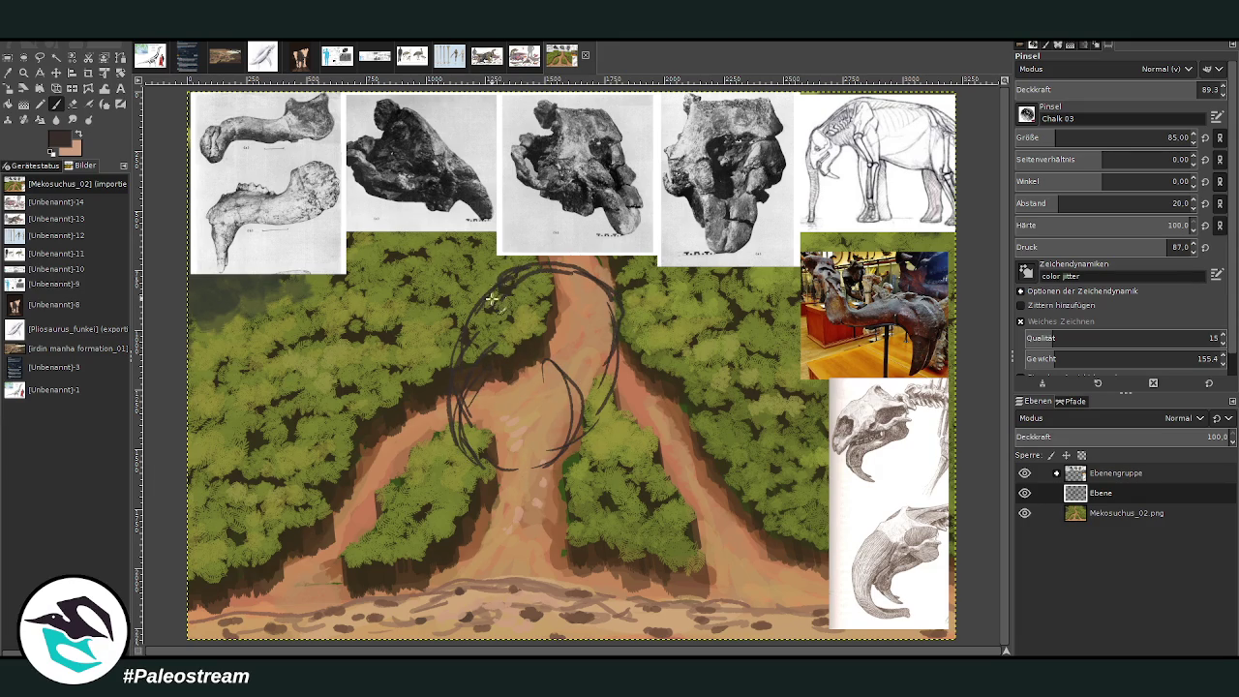
{"action": "mouse_move", "coordinate": [496, 294]}
{"action": "left_mouse_down"}
{"action": "mouse_move", "coordinate": [462, 325]}
{"action": "mouse_move", "coordinate": [451, 410]}
{"action": "left_mouse_up"}
{"action": "left_click_drag", "start_coordinate": [610, 318], "coordinate": [544, 457]}
Step: Erase and redraw the sketch's left side, add inner lines, and close the bottom
{"action": "left_click", "coordinate": [73, 103]}
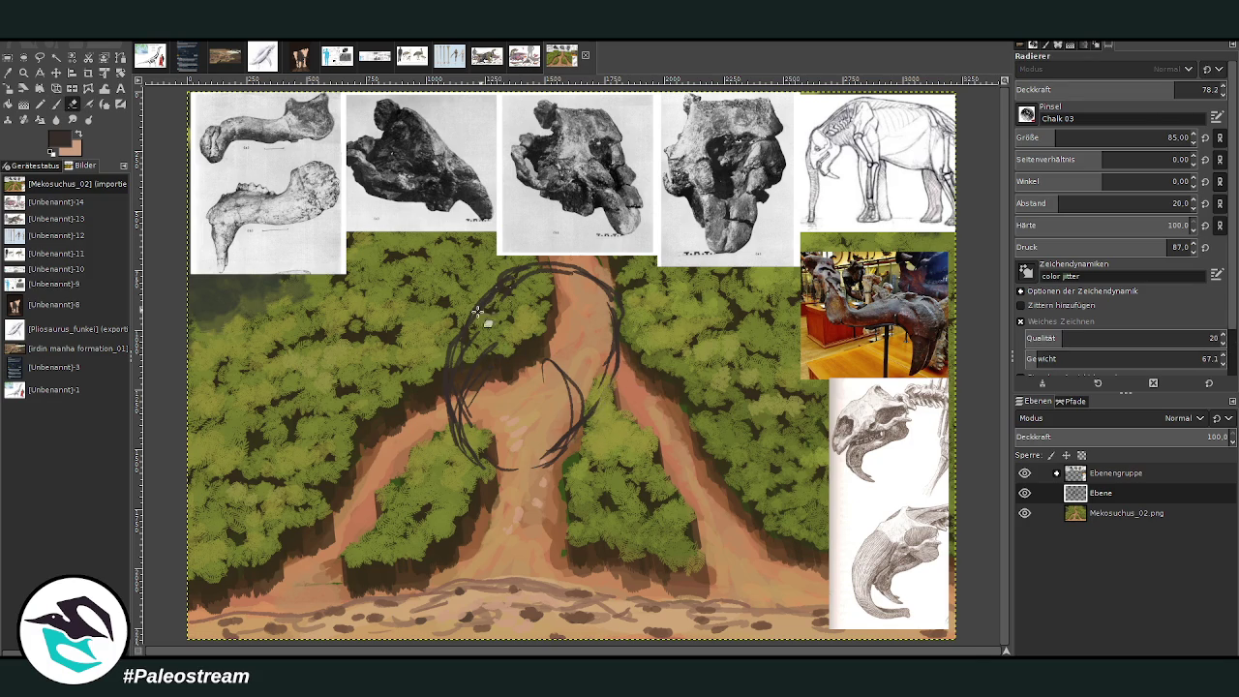
{"action": "left_click_drag", "start_coordinate": [451, 349], "coordinate": [444, 429]}
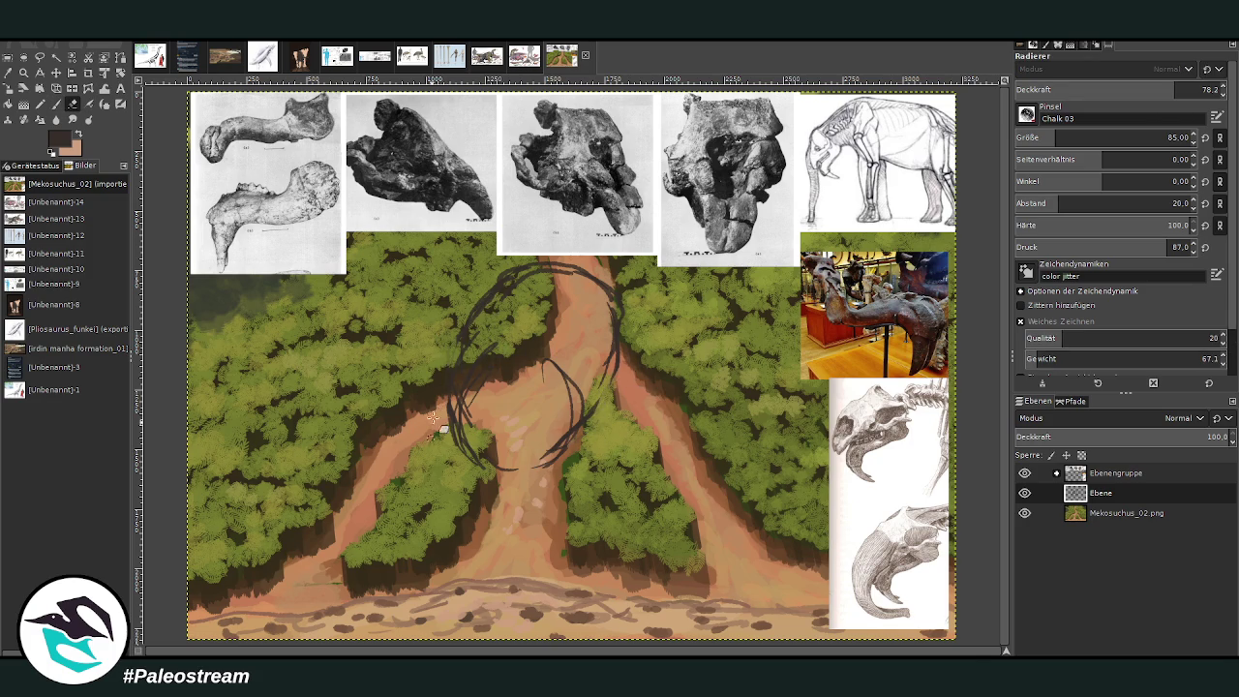
{"action": "left_click", "coordinate": [55, 105]}
{"action": "left_click_drag", "start_coordinate": [492, 290], "coordinate": [452, 385]}
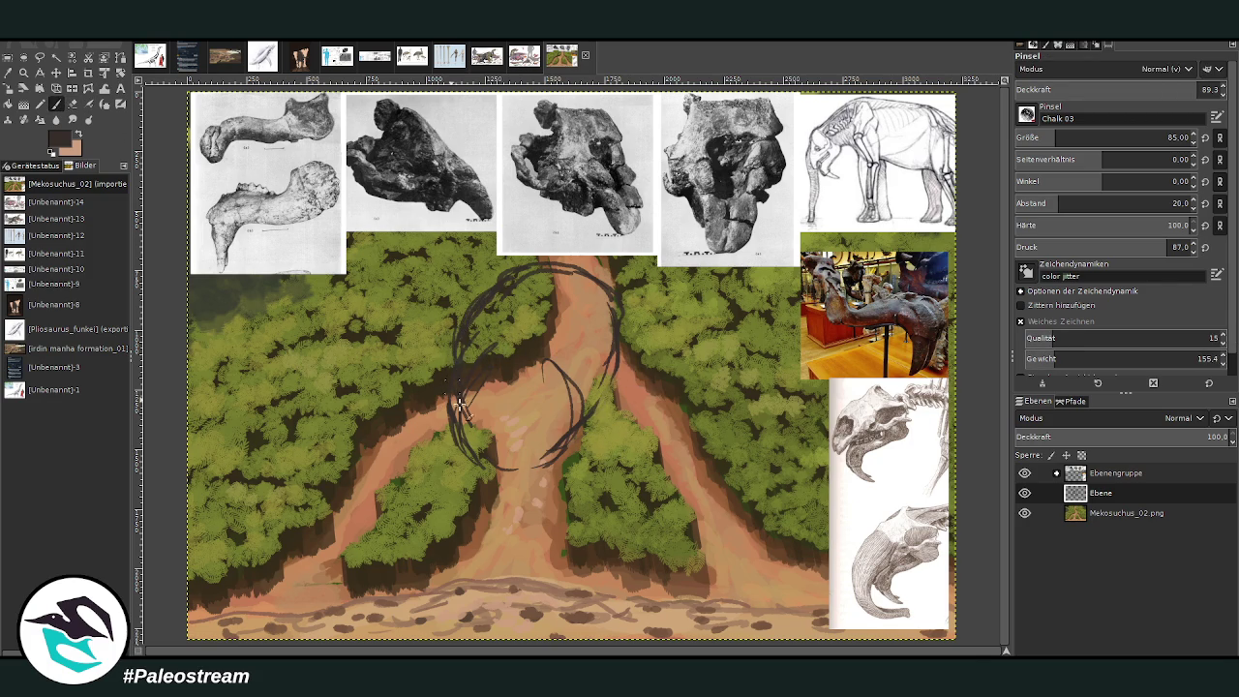
{"action": "left_click_drag", "start_coordinate": [471, 468], "coordinate": [486, 491]}
{"action": "left_click_drag", "start_coordinate": [573, 407], "coordinate": [533, 452]}
{"action": "mouse_move", "coordinate": [583, 395]}
{"action": "left_mouse_down"}
{"action": "mouse_move", "coordinate": [536, 506]}
{"action": "mouse_move", "coordinate": [541, 483]}
{"action": "left_mouse_up"}
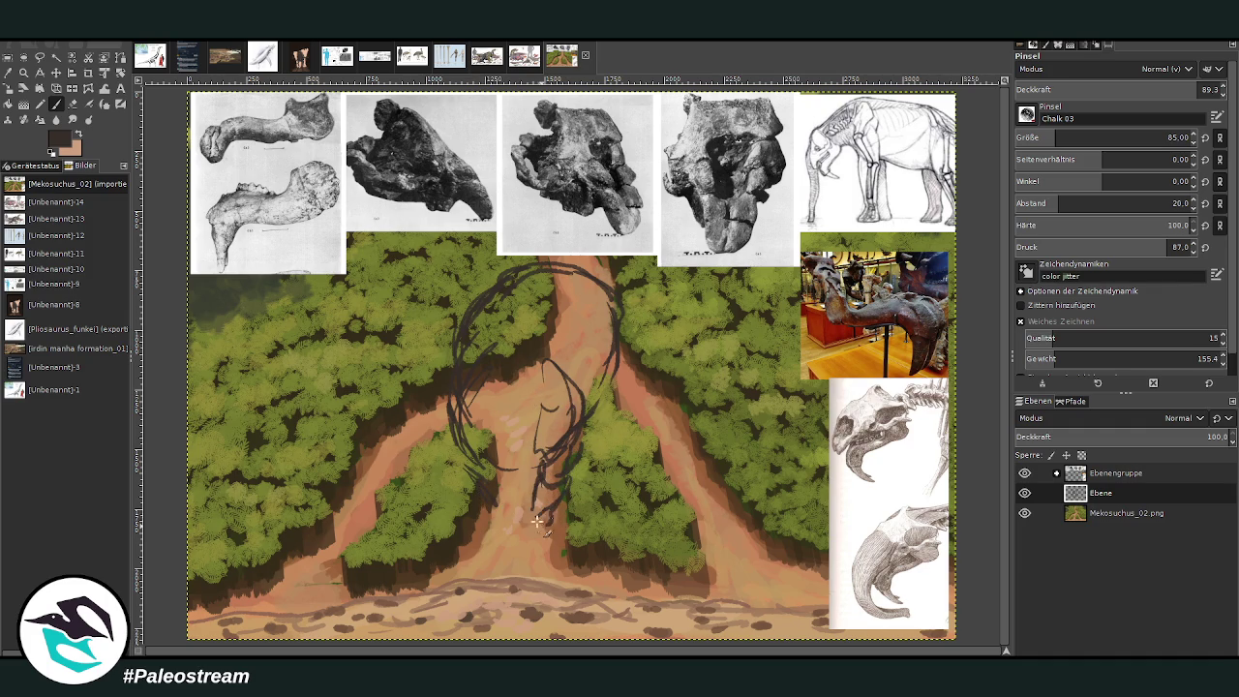
{"action": "mouse_move", "coordinate": [530, 534]}
{"action": "left_mouse_down"}
{"action": "mouse_move", "coordinate": [560, 531]}
{"action": "mouse_move", "coordinate": [557, 513]}
{"action": "mouse_move", "coordinate": [527, 518]}
{"action": "mouse_move", "coordinate": [552, 528]}
{"action": "left_mouse_up"}
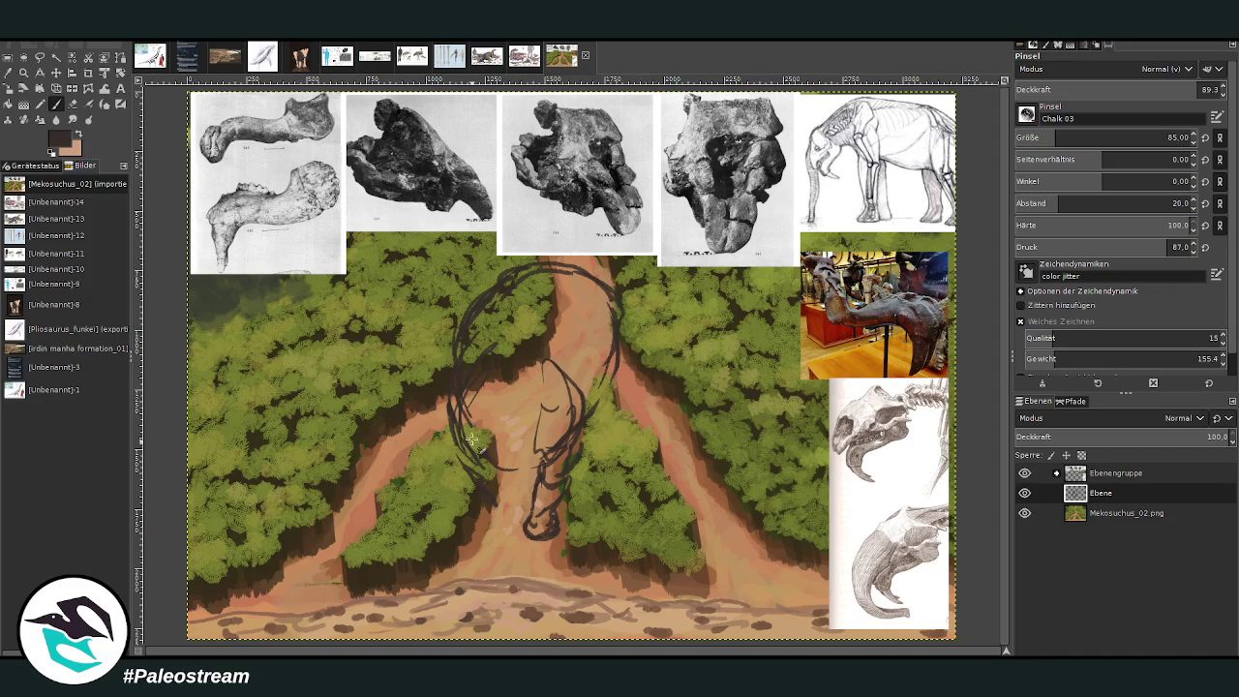
Step: Draw the lower left leg, outline the right foot, and add head and trunk lines
{"action": "left_click_drag", "start_coordinate": [531, 470], "coordinate": [505, 434]}
{"action": "left_click_drag", "start_coordinate": [587, 435], "coordinate": [585, 370]}
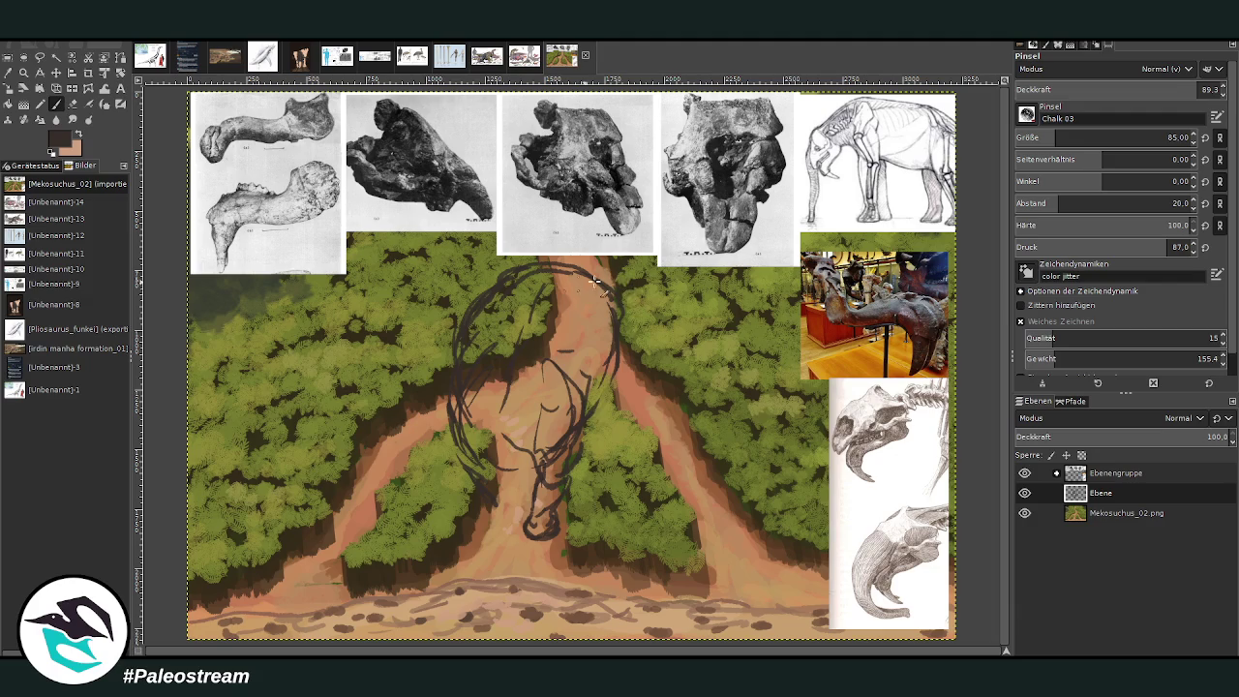
{"action": "left_click_drag", "start_coordinate": [451, 440], "coordinate": [483, 507]}
{"action": "mouse_move", "coordinate": [458, 459]}
{"action": "left_mouse_down"}
{"action": "mouse_move", "coordinate": [475, 539]}
{"action": "mouse_move", "coordinate": [492, 536]}
{"action": "mouse_move", "coordinate": [476, 484]}
{"action": "mouse_move", "coordinate": [509, 458]}
{"action": "left_mouse_up"}
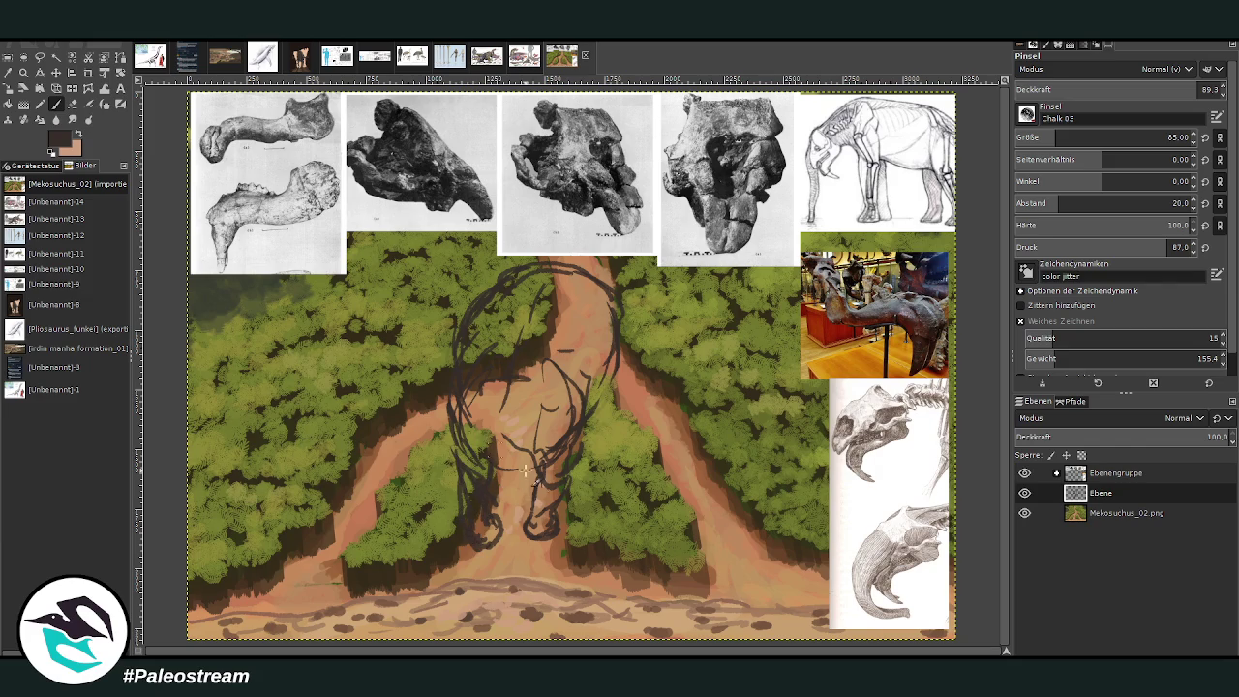
{"action": "left_click_drag", "start_coordinate": [549, 527], "coordinate": [532, 463]}
{"action": "left_click_drag", "start_coordinate": [577, 499], "coordinate": [589, 376]}
{"action": "mouse_move", "coordinate": [568, 442]}
{"action": "left_mouse_down"}
{"action": "mouse_move", "coordinate": [532, 414]}
{"action": "mouse_move", "coordinate": [564, 308]}
{"action": "mouse_move", "coordinate": [606, 386]}
{"action": "mouse_move", "coordinate": [590, 414]}
{"action": "left_mouse_up"}
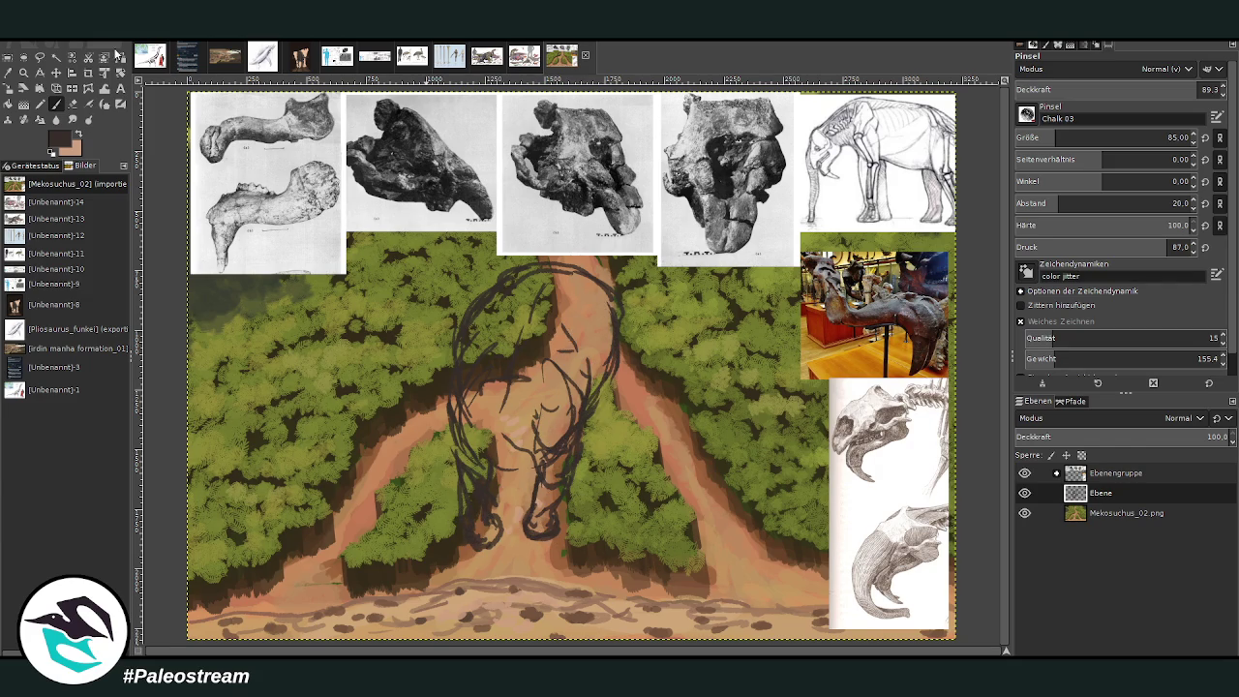
Step: Erase stray lines near the top, soften with Blur, and fill the right leg at size 197
{"action": "key", "text": "shift+e"}
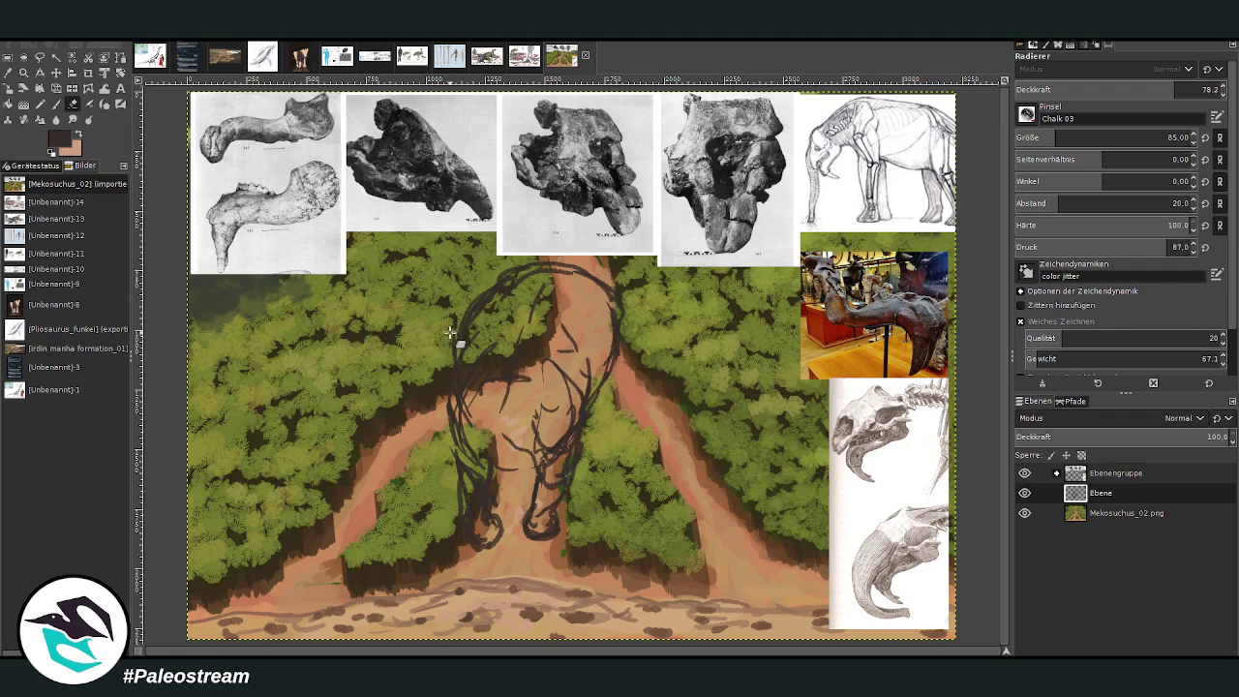
{"action": "left_click_drag", "start_coordinate": [475, 307], "coordinate": [479, 325]}
{"action": "left_click", "coordinate": [55, 119]}
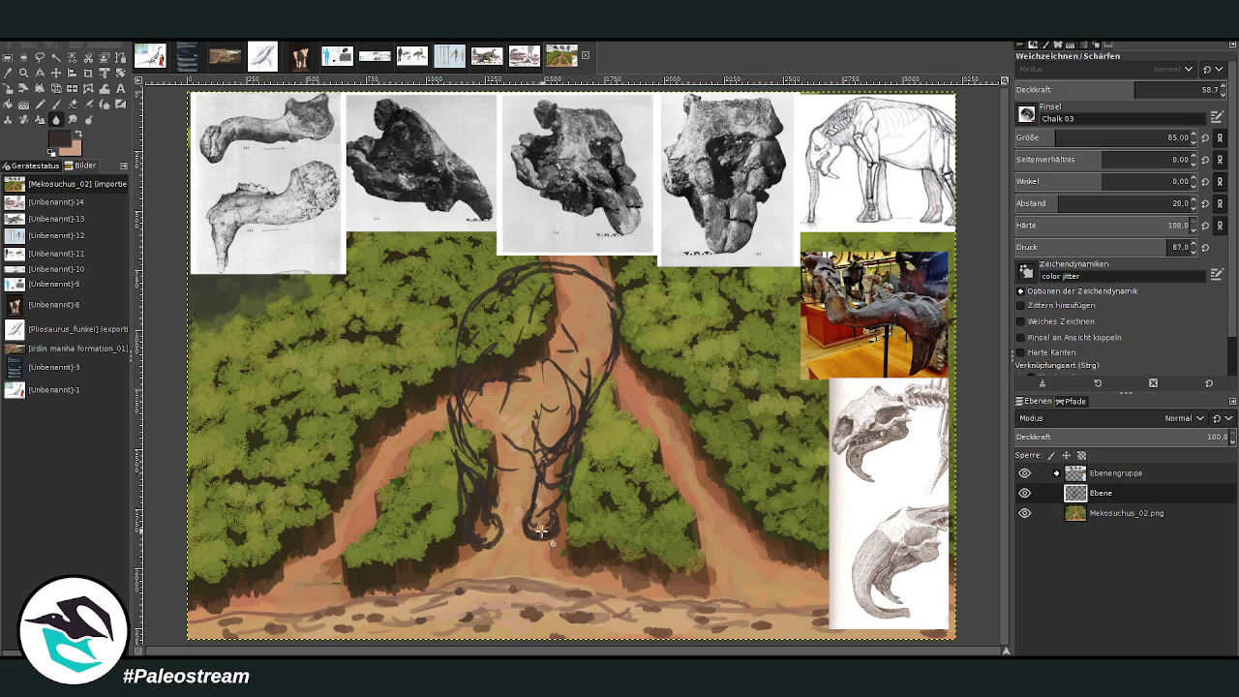
{"action": "key", "text": "p"}
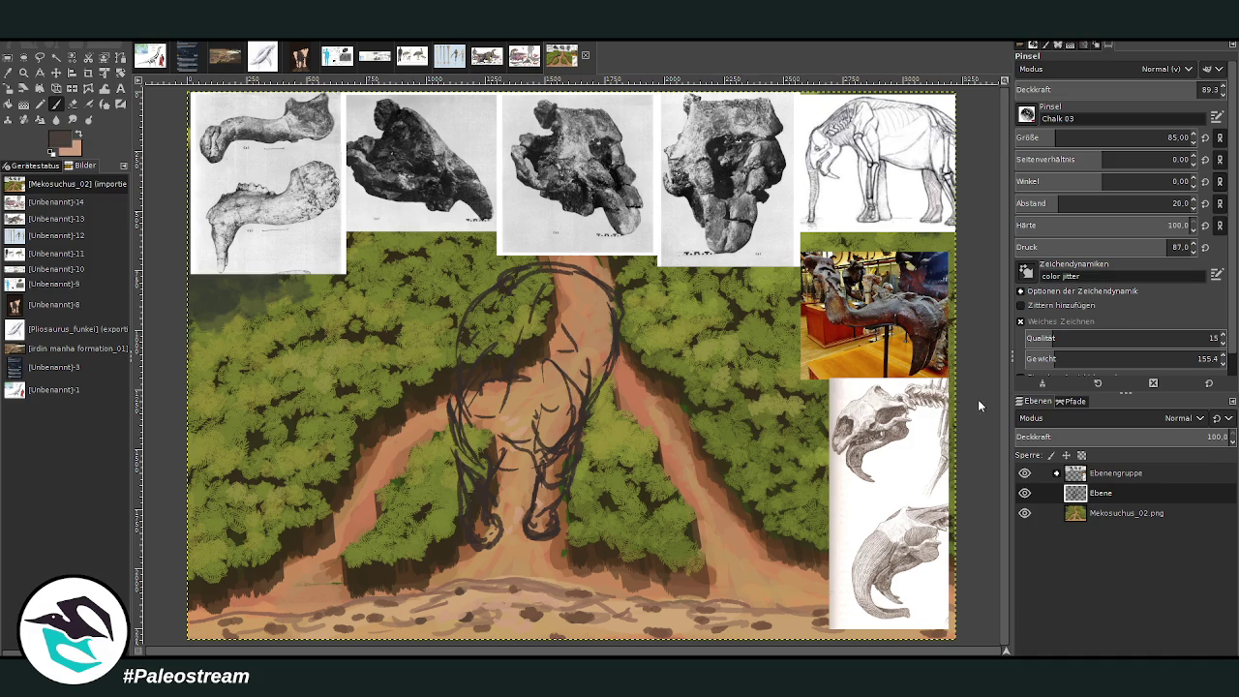
{"action": "left_click", "coordinate": [1164, 137]}
{"action": "mouse_move", "coordinate": [554, 502]}
{"action": "left_mouse_down"}
{"action": "mouse_move", "coordinate": [542, 522]}
{"action": "mouse_move", "coordinate": [547, 455]}
{"action": "mouse_move", "coordinate": [503, 433]}
{"action": "mouse_move", "coordinate": [547, 406]}
{"action": "mouse_move", "coordinate": [571, 416]}
{"action": "mouse_move", "coordinate": [596, 372]}
{"action": "mouse_move", "coordinate": [586, 341]}
{"action": "mouse_move", "coordinate": [464, 354]}
{"action": "mouse_move", "coordinate": [470, 325]}
{"action": "mouse_move", "coordinate": [484, 339]}
{"action": "mouse_move", "coordinate": [469, 455]}
{"action": "mouse_move", "coordinate": [542, 455]}
{"action": "mouse_move", "coordinate": [450, 488]}
{"action": "left_mouse_up"}
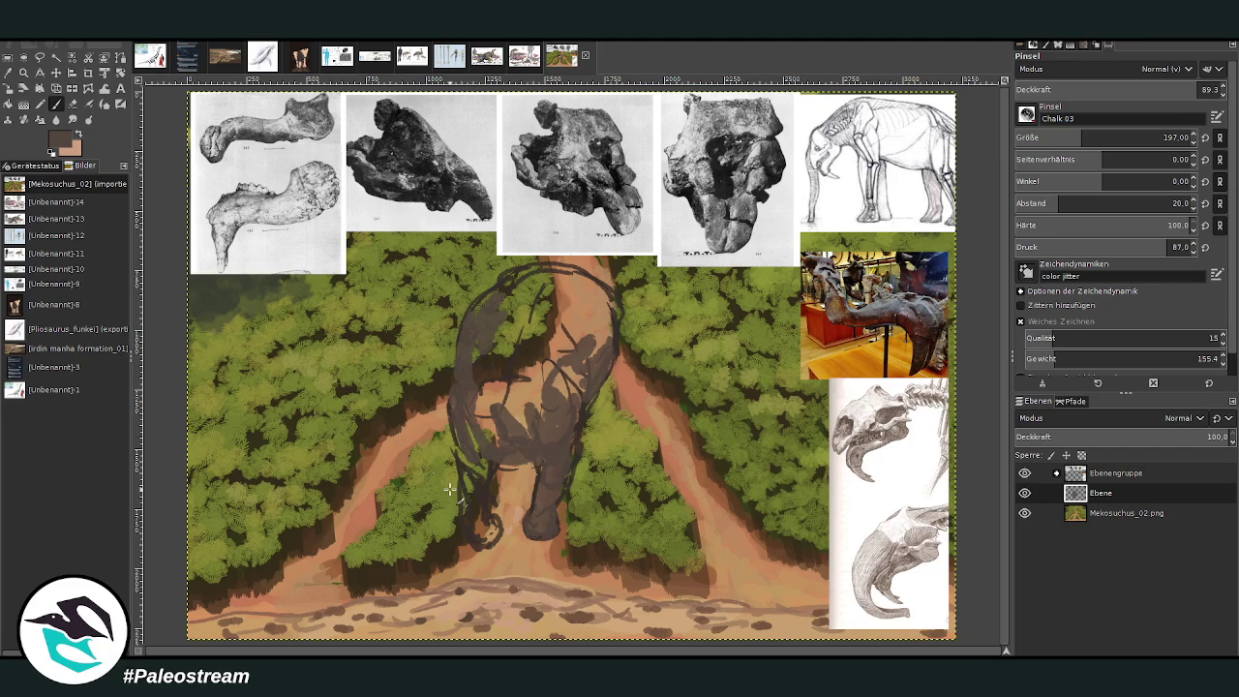
Step: Repaint the left leg, then paint the head's right side and darken the right front leg
{"action": "key", "text": "ctrl+z"}
{"action": "mouse_move", "coordinate": [534, 426]}
{"action": "left_mouse_down"}
{"action": "mouse_move", "coordinate": [489, 455]}
{"action": "mouse_move", "coordinate": [465, 523]}
{"action": "mouse_move", "coordinate": [477, 517]}
{"action": "mouse_move", "coordinate": [499, 537]}
{"action": "mouse_move", "coordinate": [482, 538]}
{"action": "mouse_move", "coordinate": [465, 522]}
{"action": "mouse_move", "coordinate": [479, 489]}
{"action": "mouse_move", "coordinate": [466, 421]}
{"action": "left_mouse_up"}
{"action": "key", "text": "bracketleft"}
{"action": "key", "text": "bracketleft"}
{"action": "key", "text": "bracketleft"}
{"action": "key", "text": "bracketleft"}
{"action": "key", "text": "bracketleft"}
{"action": "key", "text": "bracketleft"}
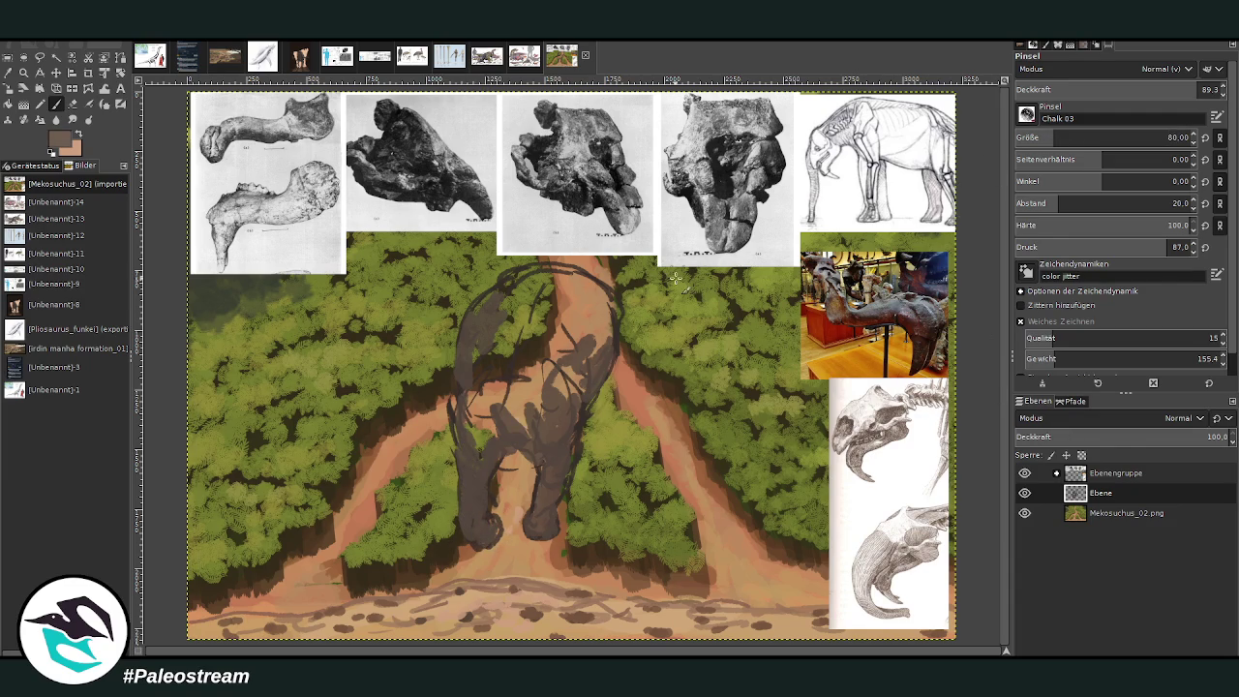
{"action": "mouse_move", "coordinate": [583, 404]}
{"action": "left_mouse_down"}
{"action": "mouse_move", "coordinate": [613, 324]}
{"action": "mouse_move", "coordinate": [596, 338]}
{"action": "left_mouse_up"}
{"action": "mouse_move", "coordinate": [566, 472]}
{"action": "left_mouse_down"}
{"action": "mouse_move", "coordinate": [552, 525]}
{"action": "mouse_move", "coordinate": [539, 496]}
{"action": "mouse_move", "coordinate": [537, 530]}
{"action": "mouse_move", "coordinate": [554, 479]}
{"action": "mouse_move", "coordinate": [531, 425]}
{"action": "mouse_move", "coordinate": [474, 534]}
{"action": "mouse_move", "coordinate": [489, 532]}
{"action": "mouse_move", "coordinate": [461, 440]}
{"action": "mouse_move", "coordinate": [487, 455]}
{"action": "mouse_move", "coordinate": [481, 426]}
{"action": "left_mouse_up"}
Step: Paint lighter grey up the left flank, then cover the shoulder and back in lighter brown
{"action": "left_click_drag", "start_coordinate": [1104, 137], "coordinate": [1127, 137]}
{"action": "left_click_drag", "start_coordinate": [1162, 89], "coordinate": [1133, 89]}
{"action": "mouse_move", "coordinate": [487, 419]}
{"action": "left_mouse_down"}
{"action": "mouse_move", "coordinate": [463, 373]}
{"action": "mouse_move", "coordinate": [468, 334]}
{"action": "mouse_move", "coordinate": [507, 295]}
{"action": "mouse_move", "coordinate": [499, 285]}
{"action": "mouse_move", "coordinate": [586, 290]}
{"action": "mouse_move", "coordinate": [620, 312]}
{"action": "mouse_move", "coordinate": [612, 335]}
{"action": "mouse_move", "coordinate": [553, 276]}
{"action": "mouse_move", "coordinate": [523, 271]}
{"action": "mouse_move", "coordinate": [500, 281]}
{"action": "mouse_move", "coordinate": [481, 349]}
{"action": "mouse_move", "coordinate": [537, 285]}
{"action": "left_mouse_up"}
{"action": "key", "text": "bracketright"}
{"action": "key", "text": "bracketright"}
{"action": "key", "text": "bracketright"}
{"action": "key", "text": "greater"}
{"action": "key", "text": "greater"}
{"action": "key", "text": "greater"}
{"action": "key", "text": "bracketright"}
{"action": "key", "text": "bracketright"}
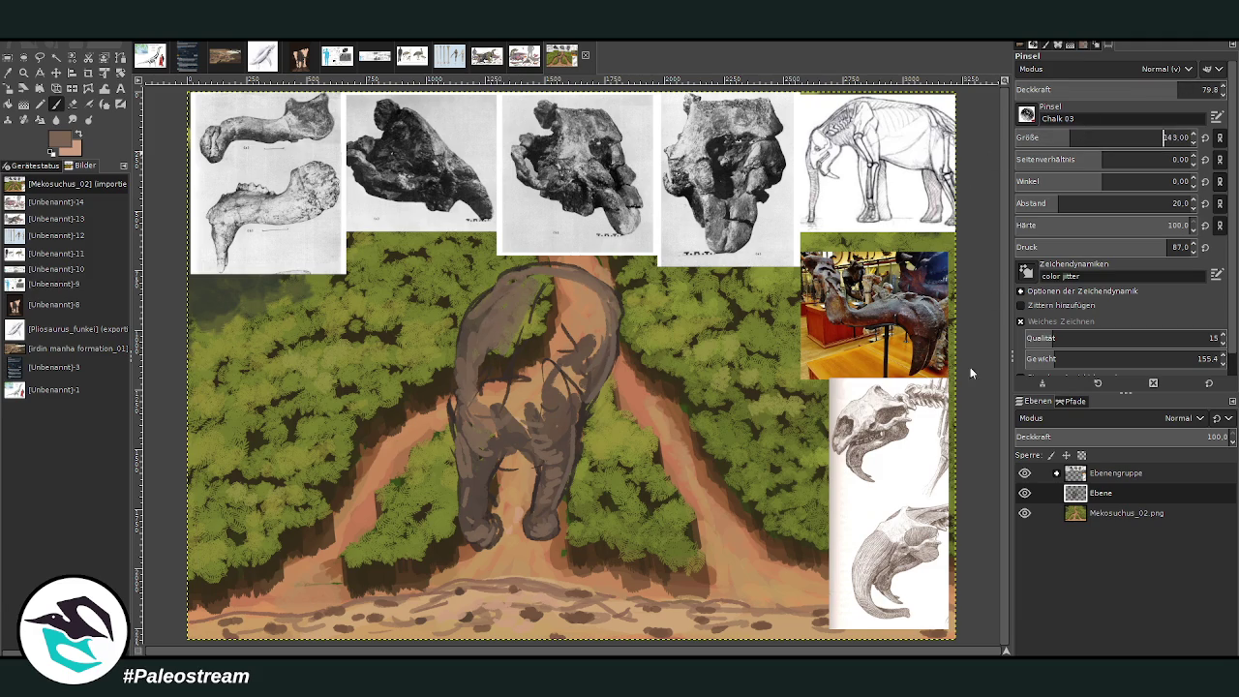
{"action": "mouse_move", "coordinate": [519, 308]}
{"action": "left_mouse_down"}
{"action": "mouse_move", "coordinate": [489, 368]}
{"action": "mouse_move", "coordinate": [531, 300]}
{"action": "mouse_move", "coordinate": [588, 334]}
{"action": "mouse_move", "coordinate": [592, 353]}
{"action": "mouse_move", "coordinate": [601, 291]}
{"action": "mouse_move", "coordinate": [528, 275]}
{"action": "mouse_move", "coordinate": [567, 269]}
{"action": "mouse_move", "coordinate": [605, 302]}
{"action": "mouse_move", "coordinate": [506, 338]}
{"action": "mouse_move", "coordinate": [479, 387]}
{"action": "mouse_move", "coordinate": [561, 329]}
{"action": "mouse_move", "coordinate": [534, 380]}
{"action": "mouse_move", "coordinate": [574, 387]}
{"action": "left_mouse_up"}
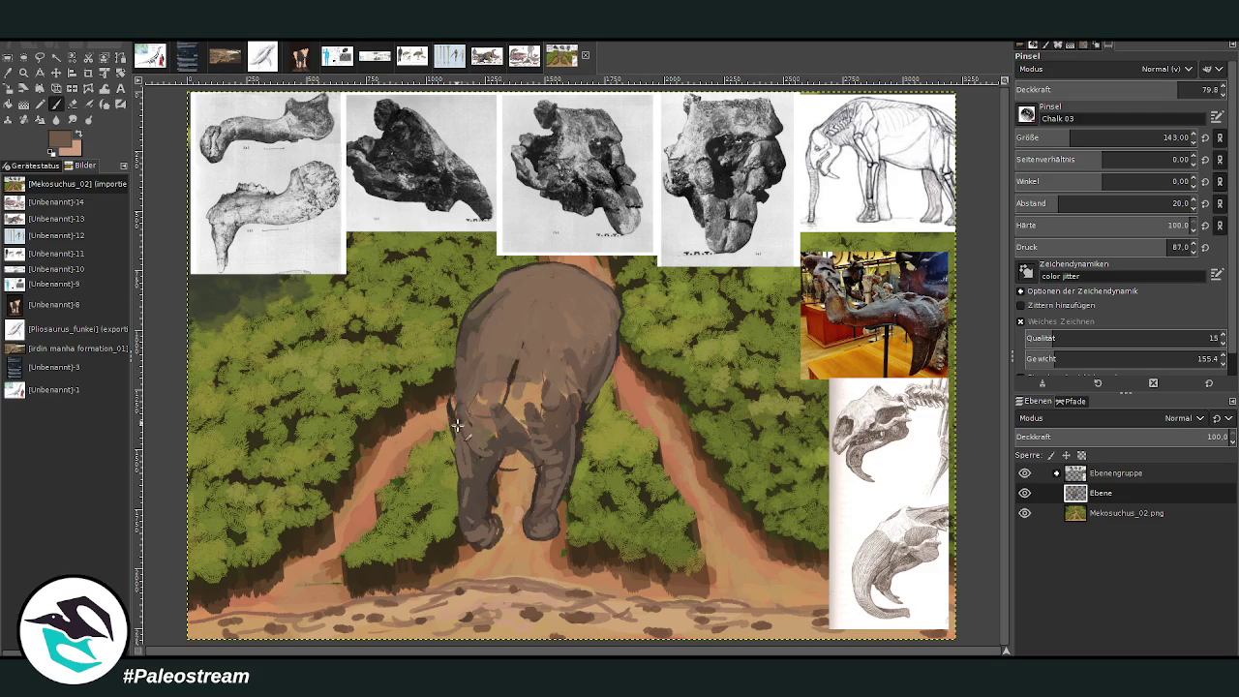
Step: Shade the animal's back and left flank with darker brown at opacity 55.2
{"action": "left_click", "coordinate": [838, 317], "text": "ctrl"}
{"action": "left_click_drag", "start_coordinate": [486, 364], "coordinate": [468, 348]}
{"action": "left_click", "coordinate": [1126, 89]}
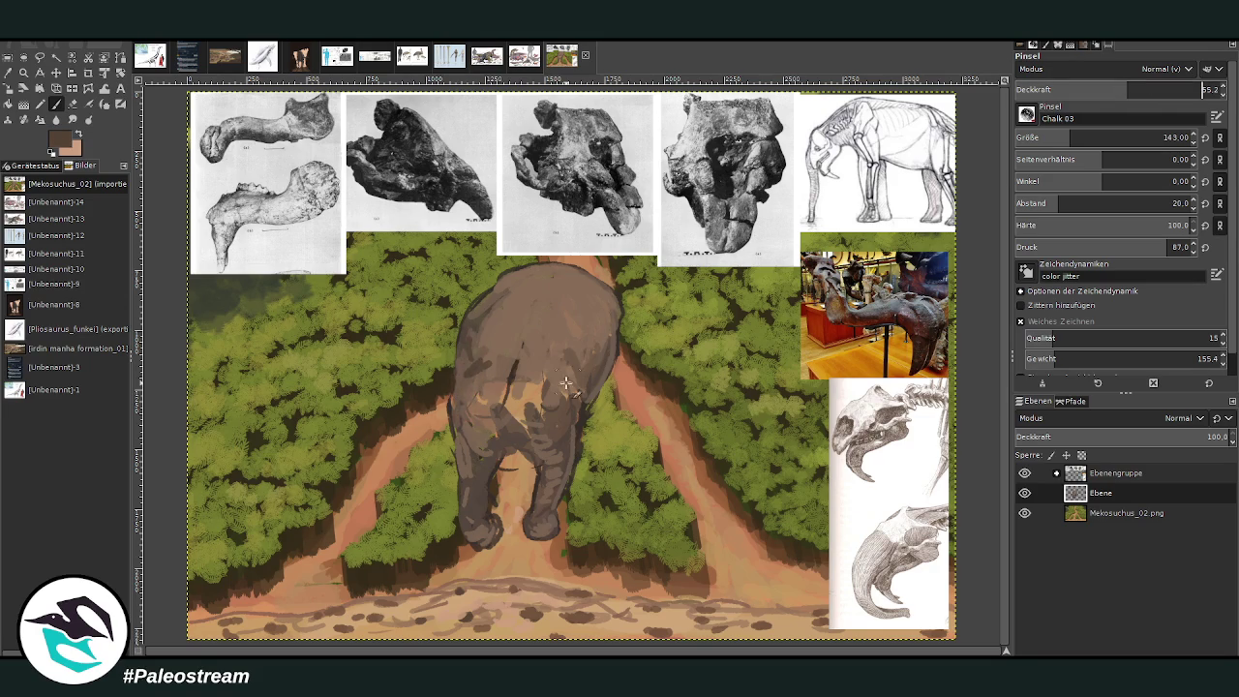
{"action": "mouse_move", "coordinate": [568, 362]}
{"action": "left_mouse_down"}
{"action": "mouse_move", "coordinate": [513, 339]}
{"action": "mouse_move", "coordinate": [457, 385]}
{"action": "left_mouse_up"}
{"action": "left_click_drag", "start_coordinate": [494, 334], "coordinate": [475, 368]}
{"action": "mouse_move", "coordinate": [581, 338]}
{"action": "left_mouse_down"}
{"action": "mouse_move", "coordinate": [587, 359]}
{"action": "mouse_move", "coordinate": [595, 324]}
{"action": "left_mouse_up"}
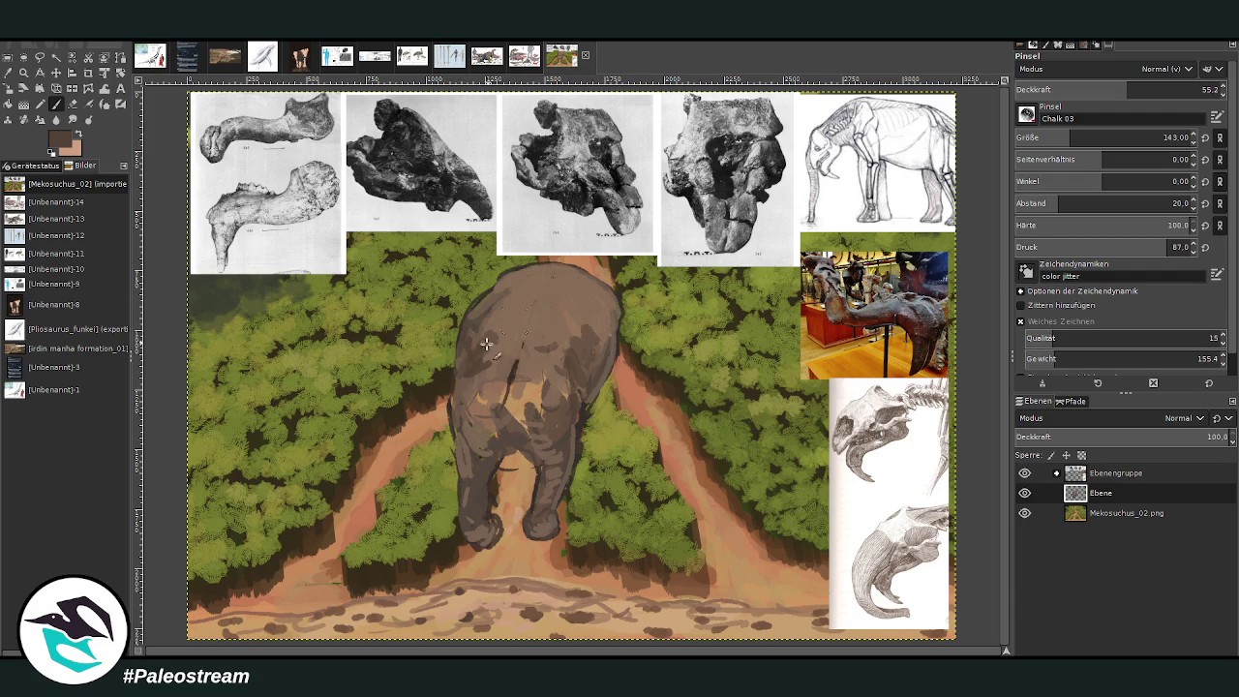
Step: Add lighter pinkish-brown highlights along the top and upper-right of the back
{"action": "left_click", "coordinate": [607, 274], "text": "ctrl"}
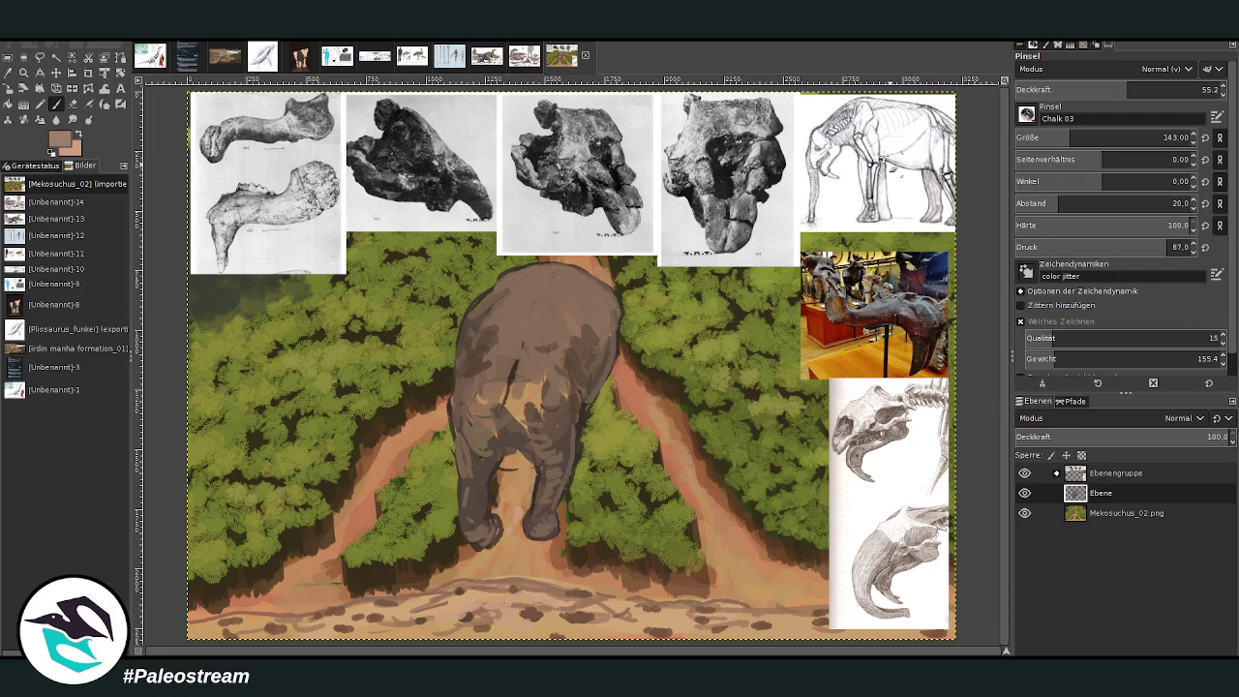
{"action": "left_click_drag", "start_coordinate": [509, 285], "coordinate": [560, 274]}
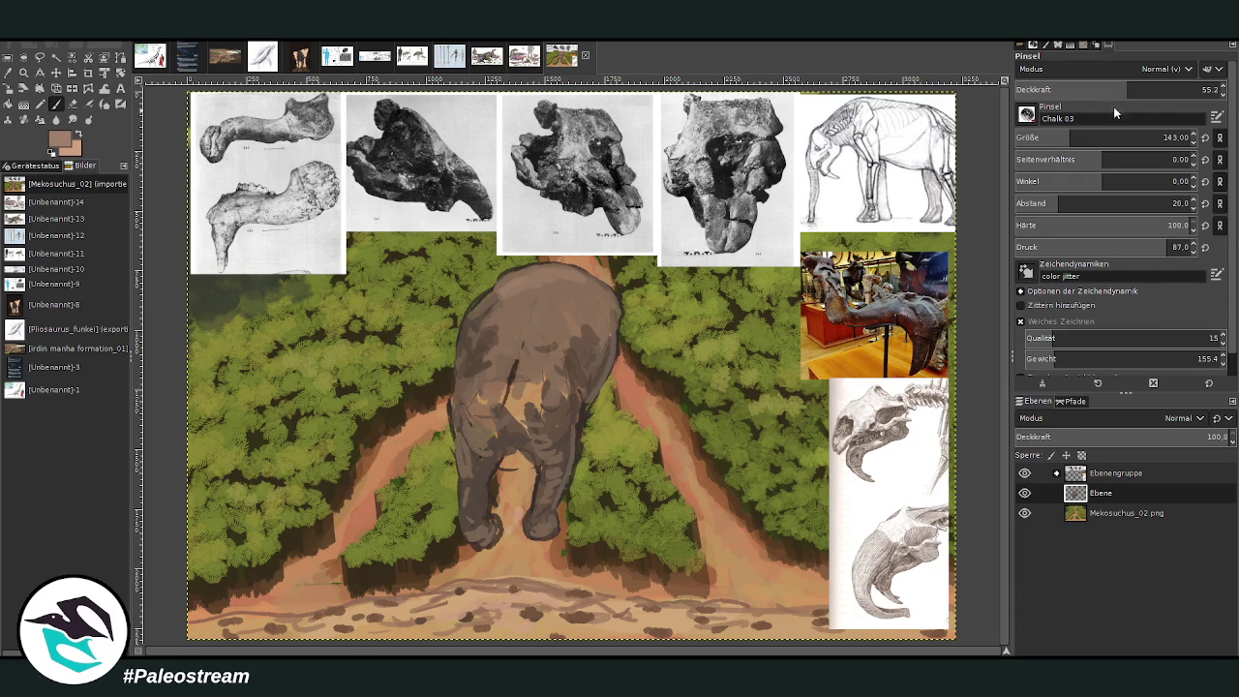
{"action": "left_click", "coordinate": [1168, 90]}
{"action": "mouse_move", "coordinate": [556, 306]}
{"action": "left_mouse_down"}
{"action": "mouse_move", "coordinate": [602, 301]}
{"action": "mouse_move", "coordinate": [538, 346]}
{"action": "mouse_move", "coordinate": [545, 319]}
{"action": "mouse_move", "coordinate": [547, 375]}
{"action": "mouse_move", "coordinate": [499, 320]}
{"action": "mouse_move", "coordinate": [576, 300]}
{"action": "mouse_move", "coordinate": [605, 313]}
{"action": "left_mouse_up"}
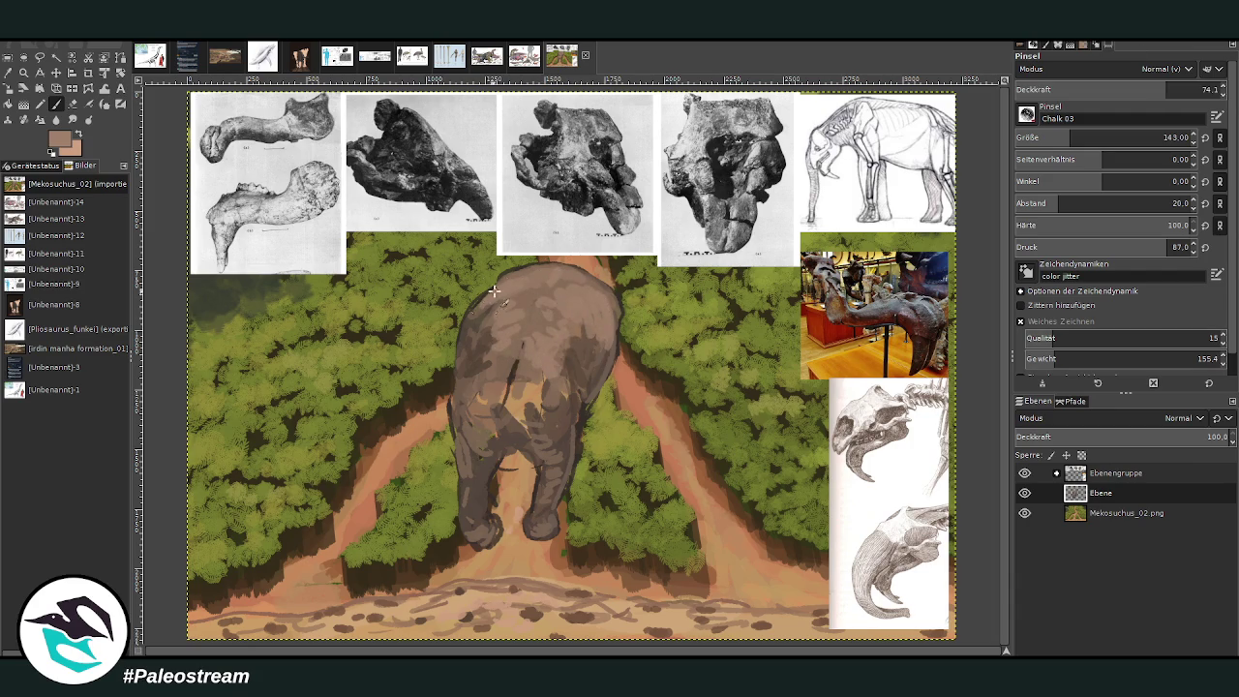
Step: Sample a darker brown and, on a new layer, paint shadow between the hind legs at size 213, opacity 81.1
{"action": "key", "text": "o"}
{"action": "left_click", "coordinate": [791, 551]}
{"action": "key", "text": "p"}
{"action": "left_click_drag", "start_coordinate": [1064, 140], "coordinate": [1084, 138]}
{"action": "left_click", "coordinate": [1183, 89]}
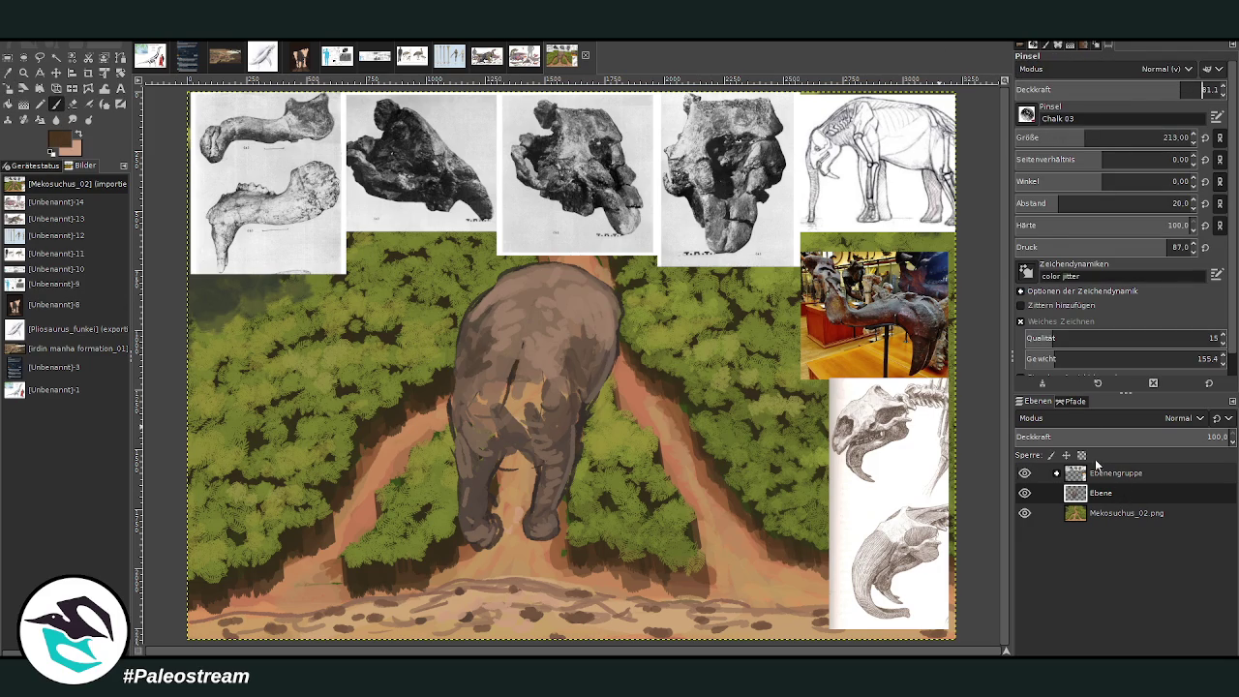
{"action": "key", "text": "shift+ctrl+n"}
{"action": "mouse_move", "coordinate": [505, 455]}
{"action": "left_mouse_down"}
{"action": "mouse_move", "coordinate": [497, 493]}
{"action": "mouse_move", "coordinate": [526, 451]}
{"action": "mouse_move", "coordinate": [513, 516]}
{"action": "mouse_move", "coordinate": [493, 497]}
{"action": "mouse_move", "coordinate": [533, 525]}
{"action": "mouse_move", "coordinate": [491, 571]}
{"action": "mouse_move", "coordinate": [479, 528]}
{"action": "mouse_move", "coordinate": [489, 576]}
{"action": "mouse_move", "coordinate": [512, 548]}
{"action": "left_mouse_up"}
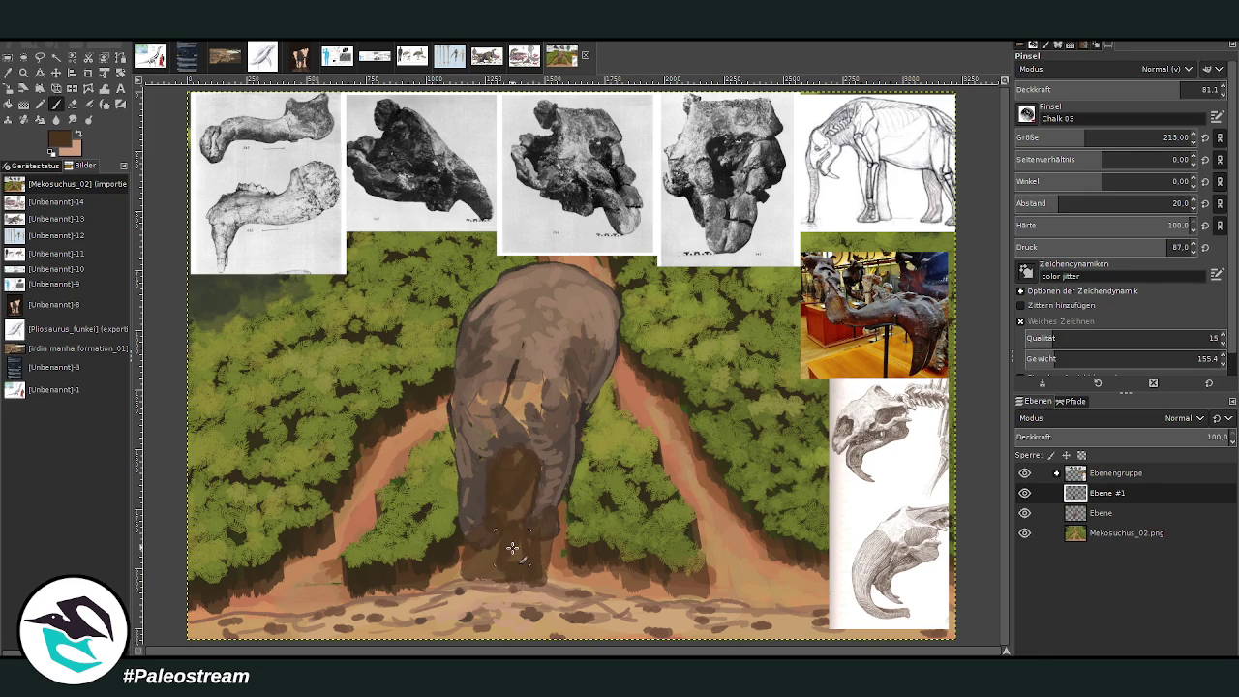
Step: Move the shadow layer below the elephant and darken the hind legs and belly
{"action": "key", "text": "shift+Page_Down"}
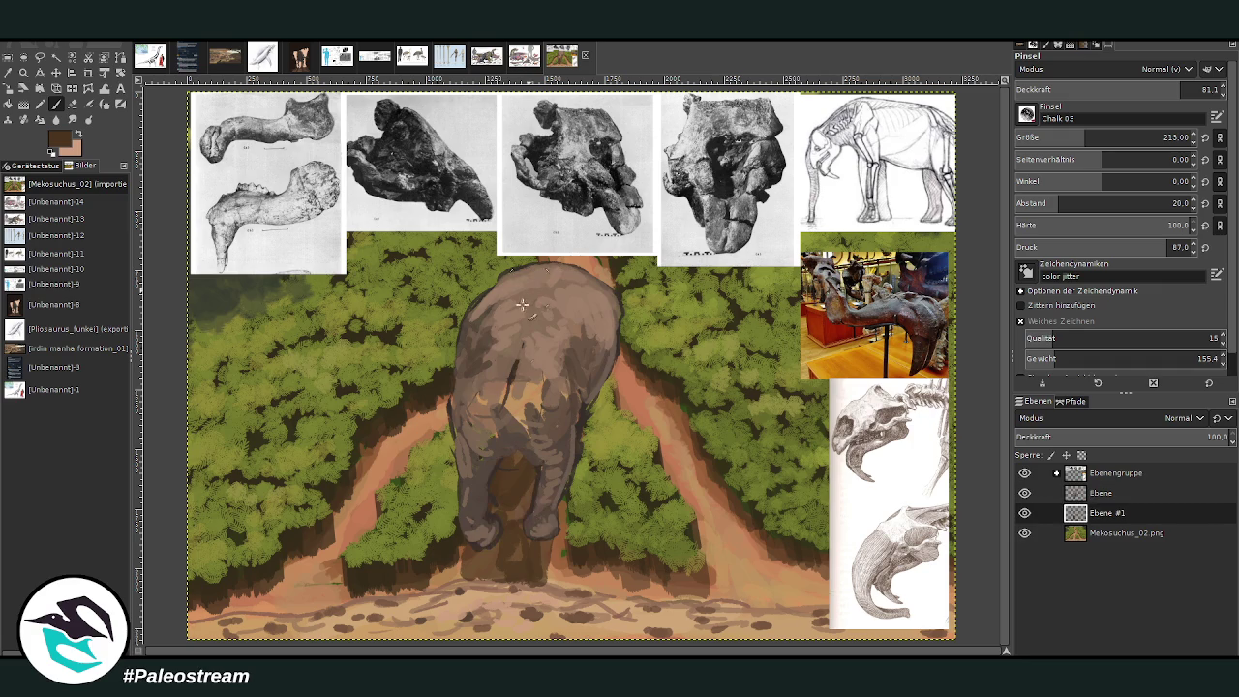
{"action": "mouse_move", "coordinate": [501, 531]}
{"action": "left_mouse_down"}
{"action": "mouse_move", "coordinate": [489, 572]}
{"action": "mouse_move", "coordinate": [482, 557]}
{"action": "mouse_move", "coordinate": [545, 572]}
{"action": "mouse_move", "coordinate": [560, 487]}
{"action": "mouse_move", "coordinate": [545, 572]}
{"action": "mouse_move", "coordinate": [457, 576]}
{"action": "mouse_move", "coordinate": [470, 591]}
{"action": "mouse_move", "coordinate": [553, 567]}
{"action": "mouse_move", "coordinate": [491, 564]}
{"action": "left_mouse_up"}
{"action": "key", "text": "o"}
{"action": "left_click", "coordinate": [389, 396]}
{"action": "key", "text": "p"}
{"action": "mouse_move", "coordinate": [514, 516]}
{"action": "left_mouse_down"}
{"action": "mouse_move", "coordinate": [500, 526]}
{"action": "mouse_move", "coordinate": [523, 459]}
{"action": "mouse_move", "coordinate": [512, 501]}
{"action": "mouse_move", "coordinate": [526, 523]}
{"action": "mouse_move", "coordinate": [501, 538]}
{"action": "mouse_move", "coordinate": [540, 515]}
{"action": "left_mouse_up"}
Step: Add soft strokes on the right hind foot at opacity 35.3
{"action": "left_click", "coordinate": [1089, 89]}
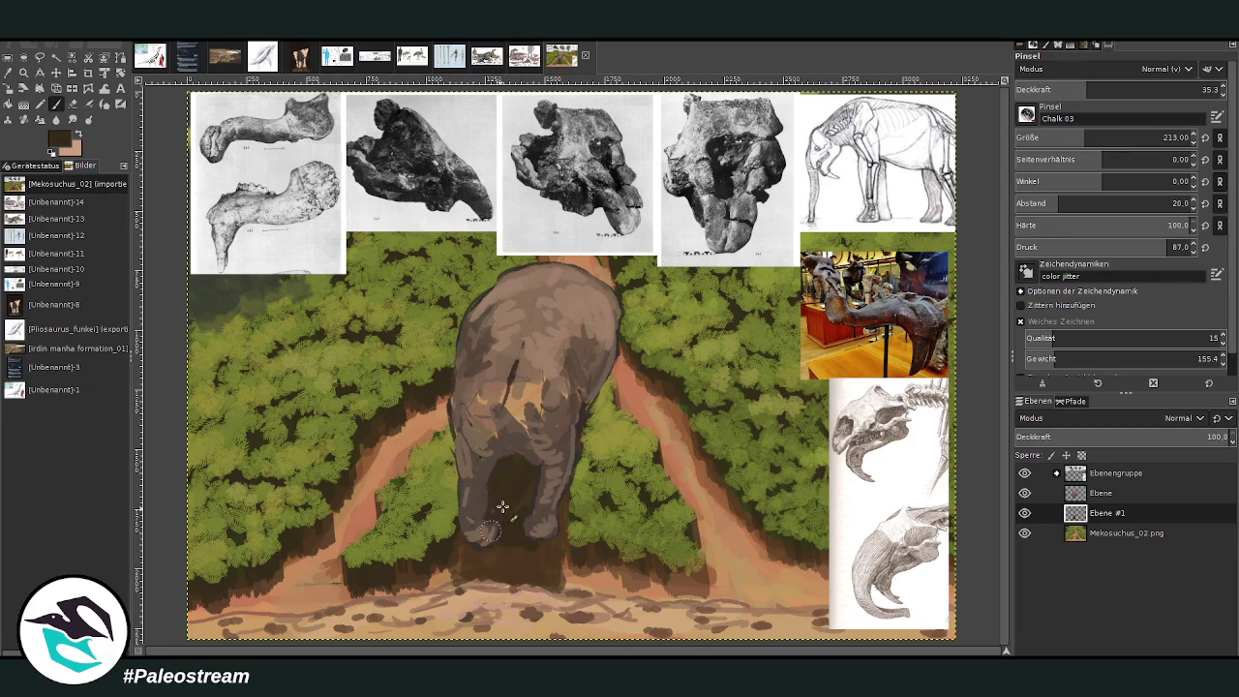
{"action": "left_click_drag", "start_coordinate": [542, 528], "coordinate": [557, 504]}
{"action": "key", "text": "o"}
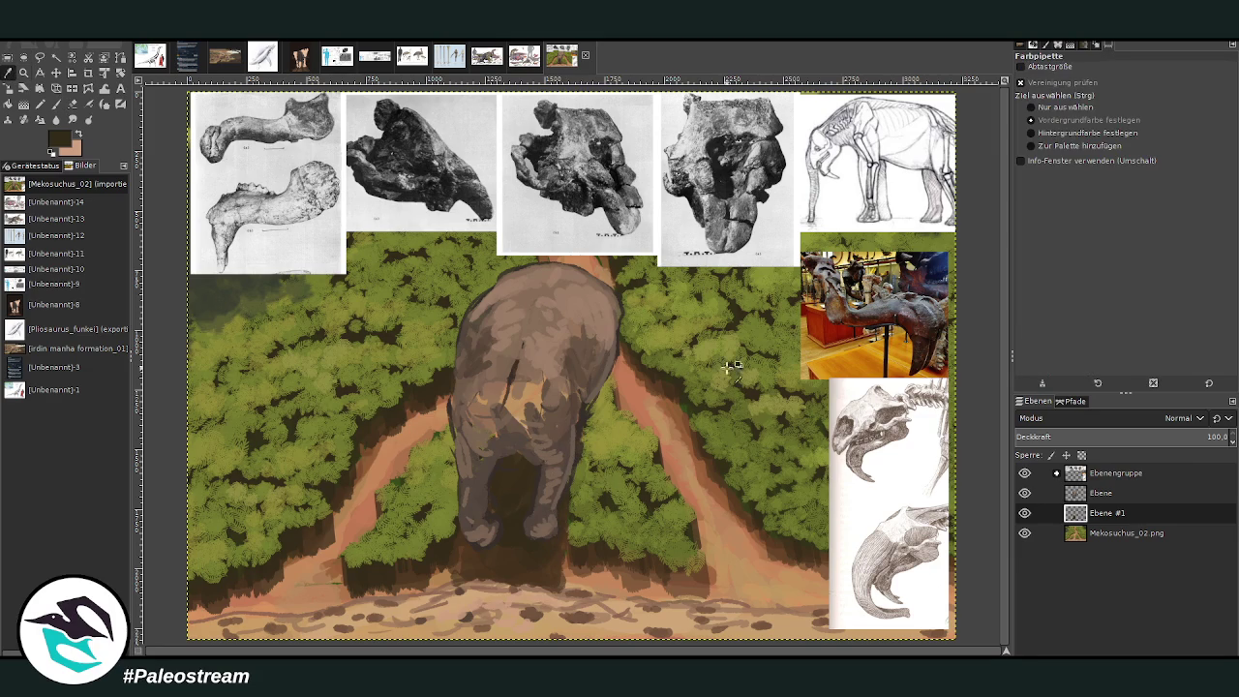
Step: Hide the reference image group and return to the Paintbrush at about 59 opacity, size 121, zoomed out
{"action": "left_click", "coordinate": [1024, 473]}
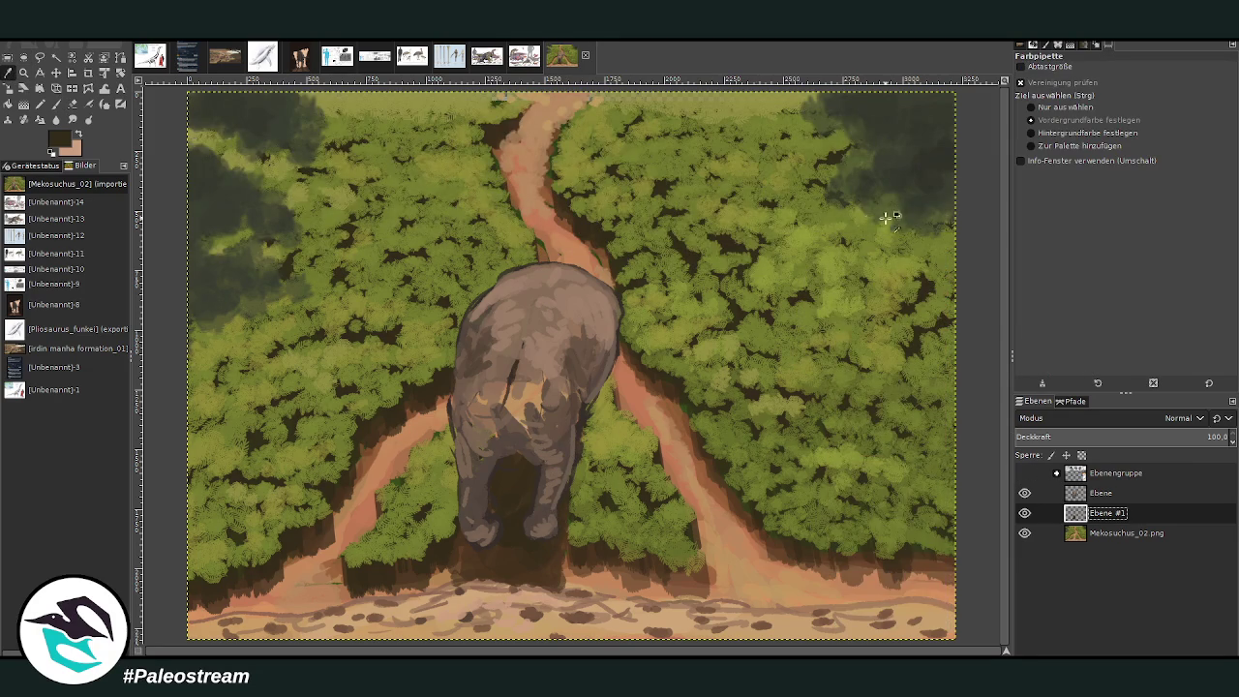
{"action": "left_click", "coordinate": [56, 103]}
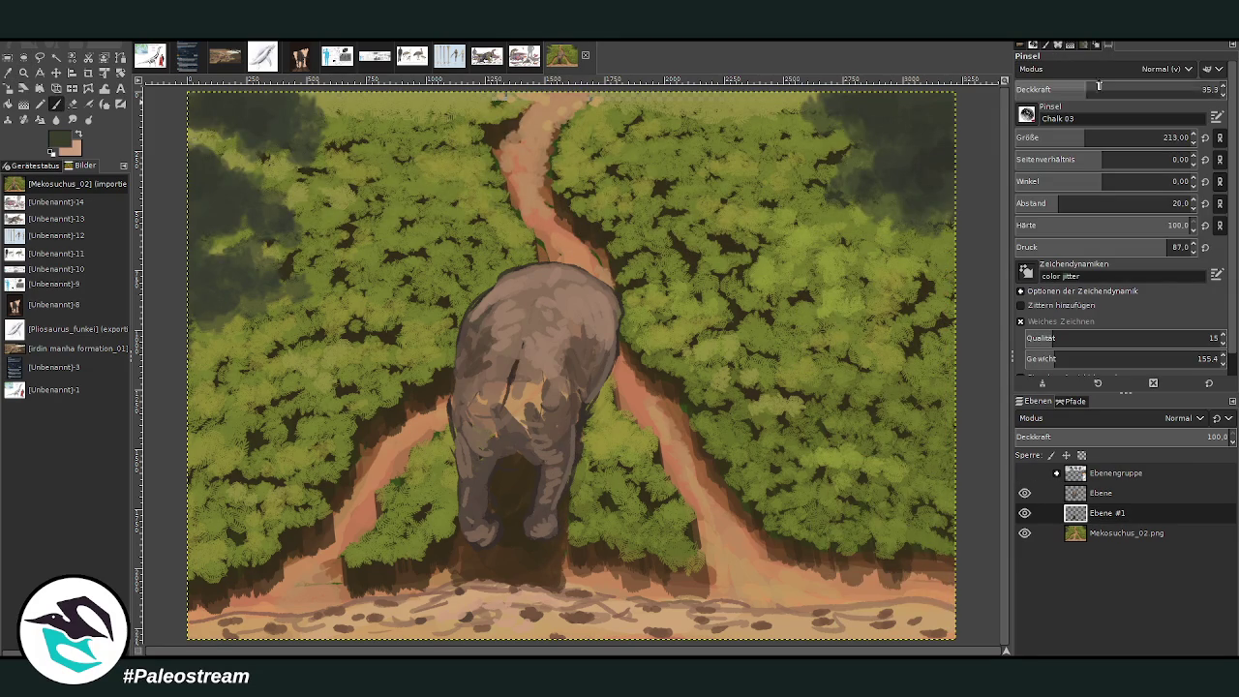
{"action": "left_click", "coordinate": [1134, 84]}
{"action": "left_click", "coordinate": [1164, 138]}
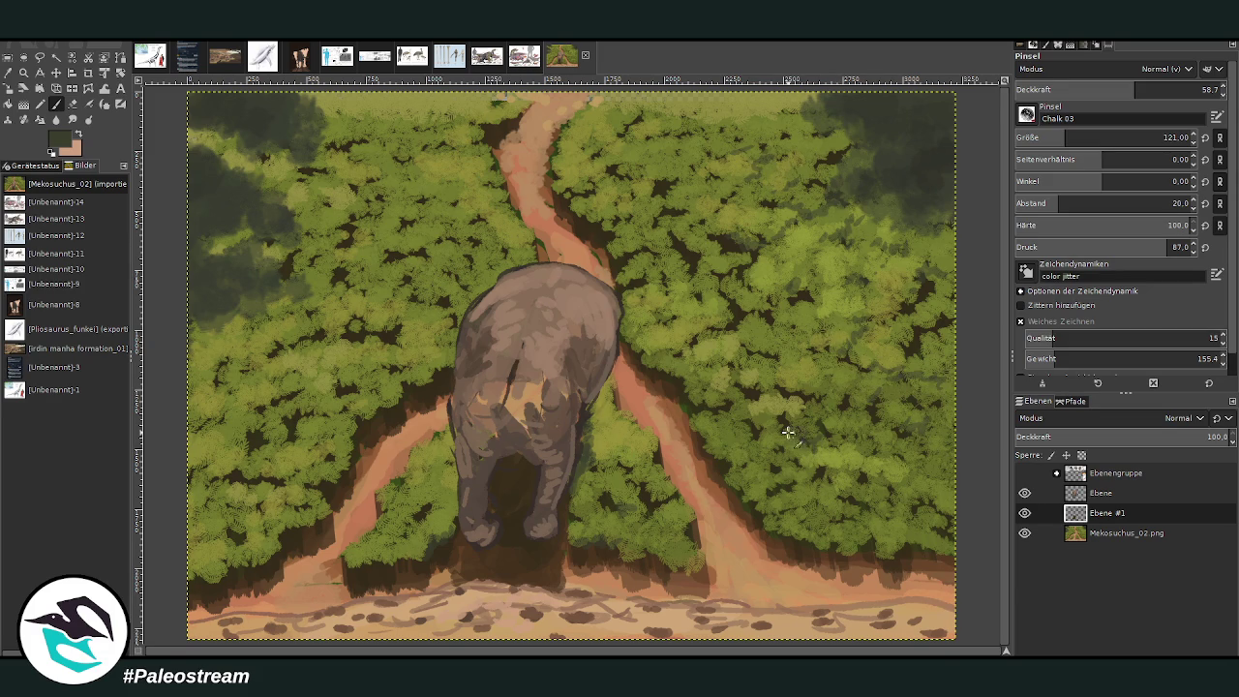
{"action": "key", "text": "minus"}
{"action": "key", "text": "minus"}
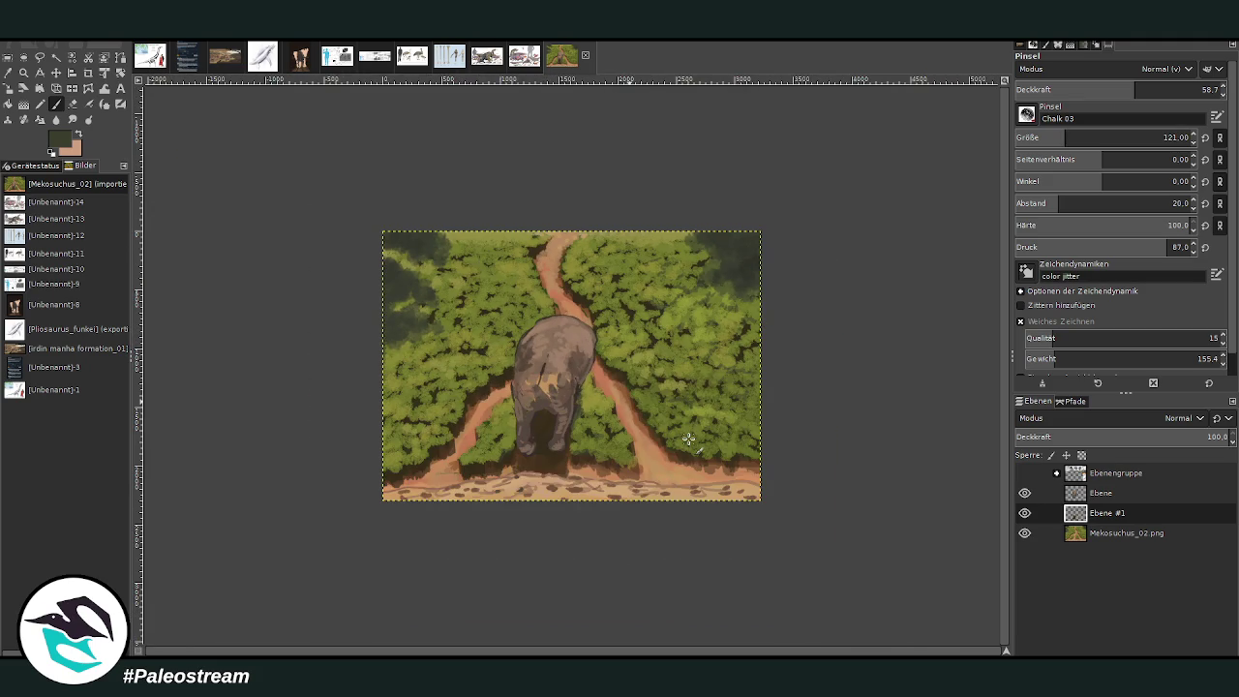
{"action": "left_click", "coordinate": [23, 73]}
Step: Zoom in on the elephant, show the reference images again, and add a new empty layer
{"action": "left_click_drag", "start_coordinate": [459, 220], "coordinate": [664, 513]}
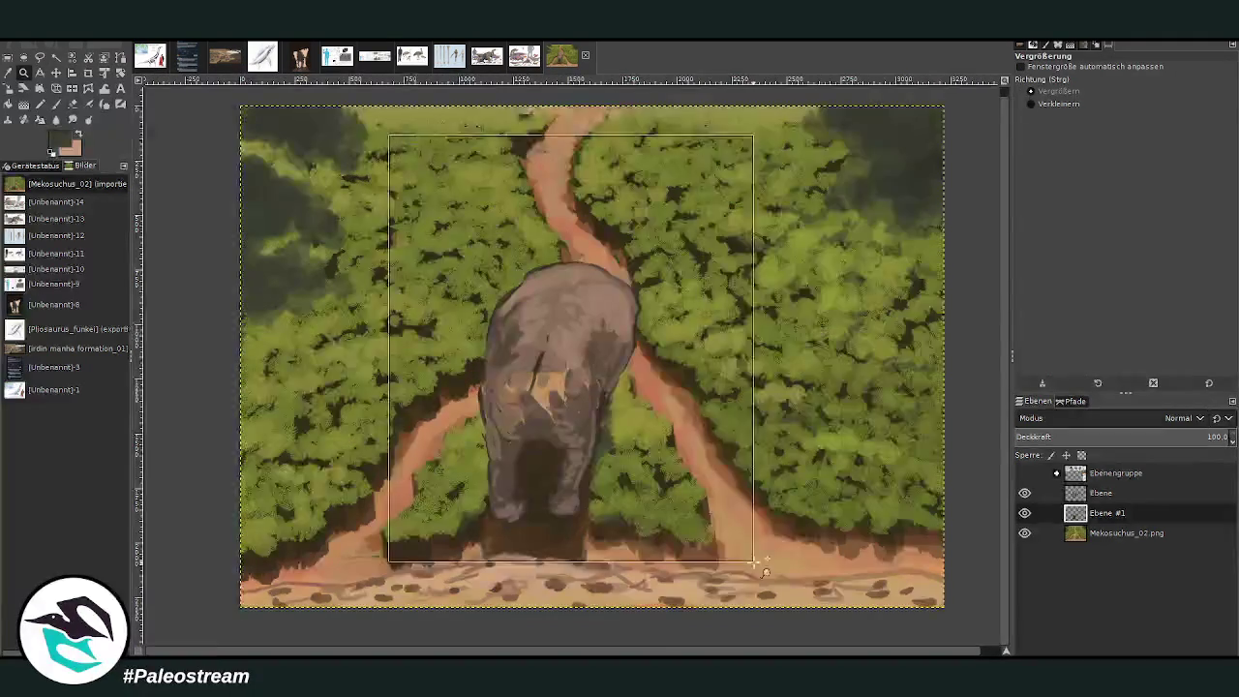
{"action": "left_click_drag", "start_coordinate": [418, 126], "coordinate": [755, 573]}
{"action": "left_click", "coordinate": [1024, 472]}
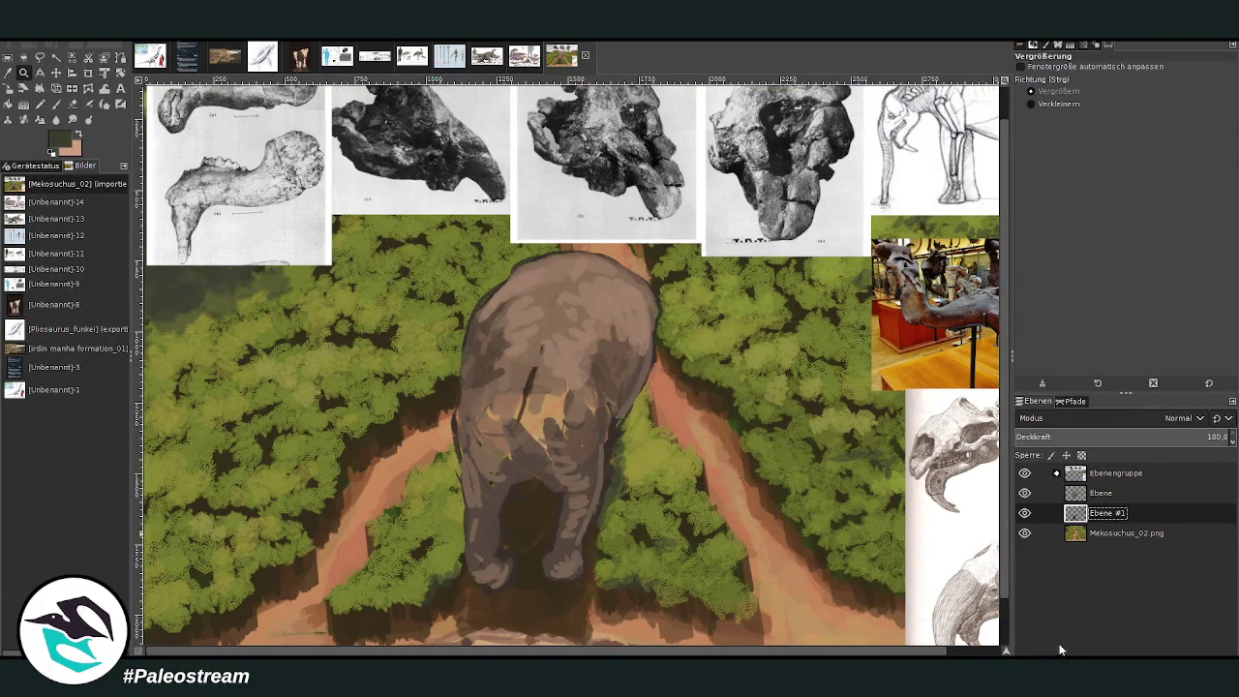
{"action": "key", "text": "shift+ctrl+n"}
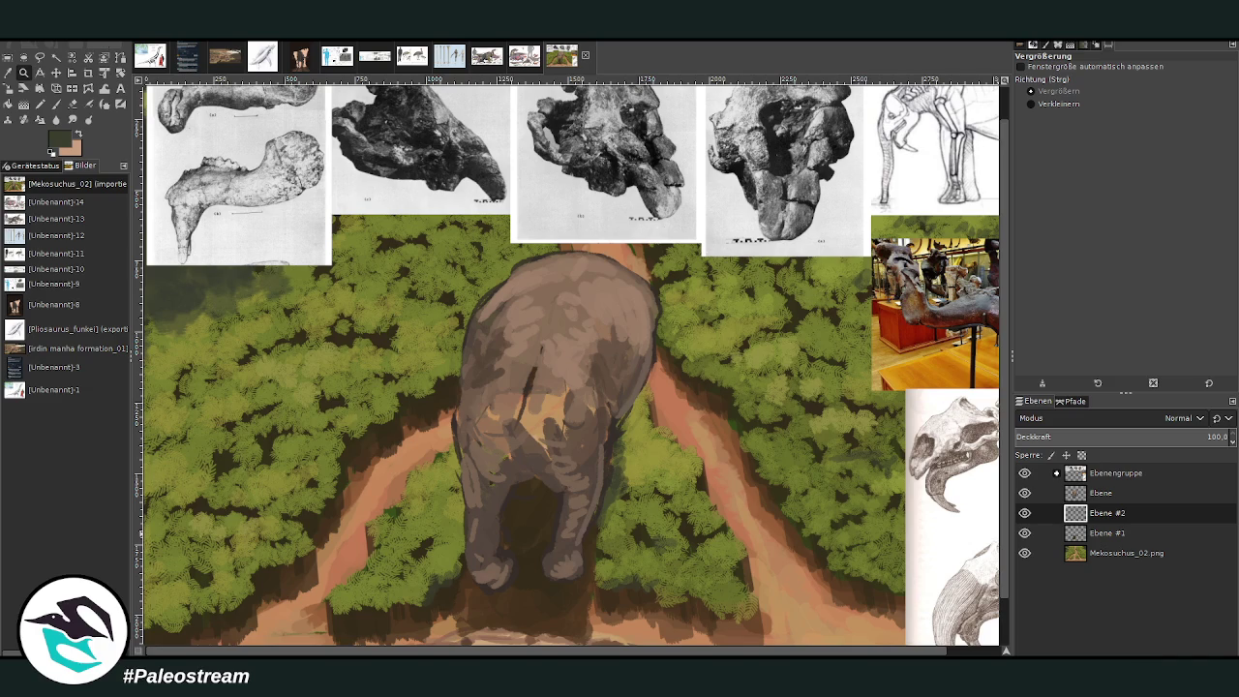
Step: Reposition the museum photo and the skull reference photos around the elephant
{"action": "key", "text": "m"}
{"action": "mouse_move", "coordinate": [916, 352]}
{"action": "left_mouse_down"}
{"action": "mouse_move", "coordinate": [715, 500]}
{"action": "mouse_move", "coordinate": [709, 524]}
{"action": "left_mouse_up"}
{"action": "left_click_drag", "start_coordinate": [954, 503], "coordinate": [913, 418]}
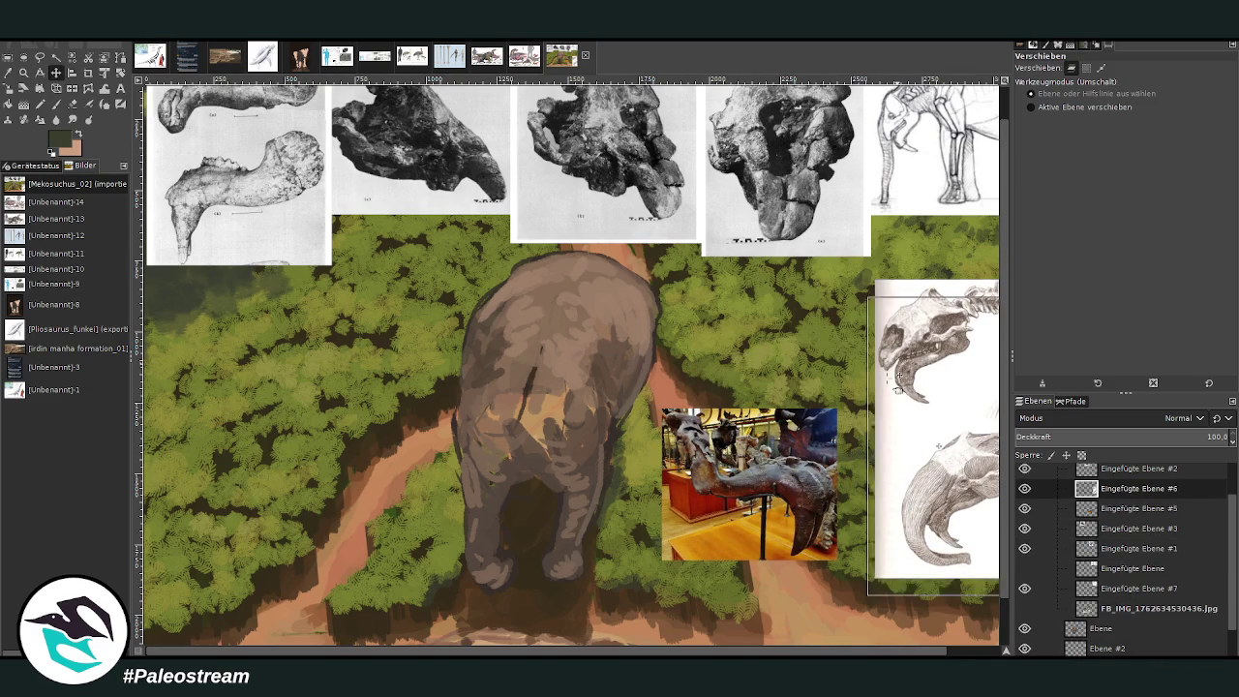
{"action": "left_click", "coordinate": [760, 472]}
{"action": "left_click_drag", "start_coordinate": [760, 471], "coordinate": [756, 483]}
{"action": "left_click_drag", "start_coordinate": [600, 164], "coordinate": [751, 295]}
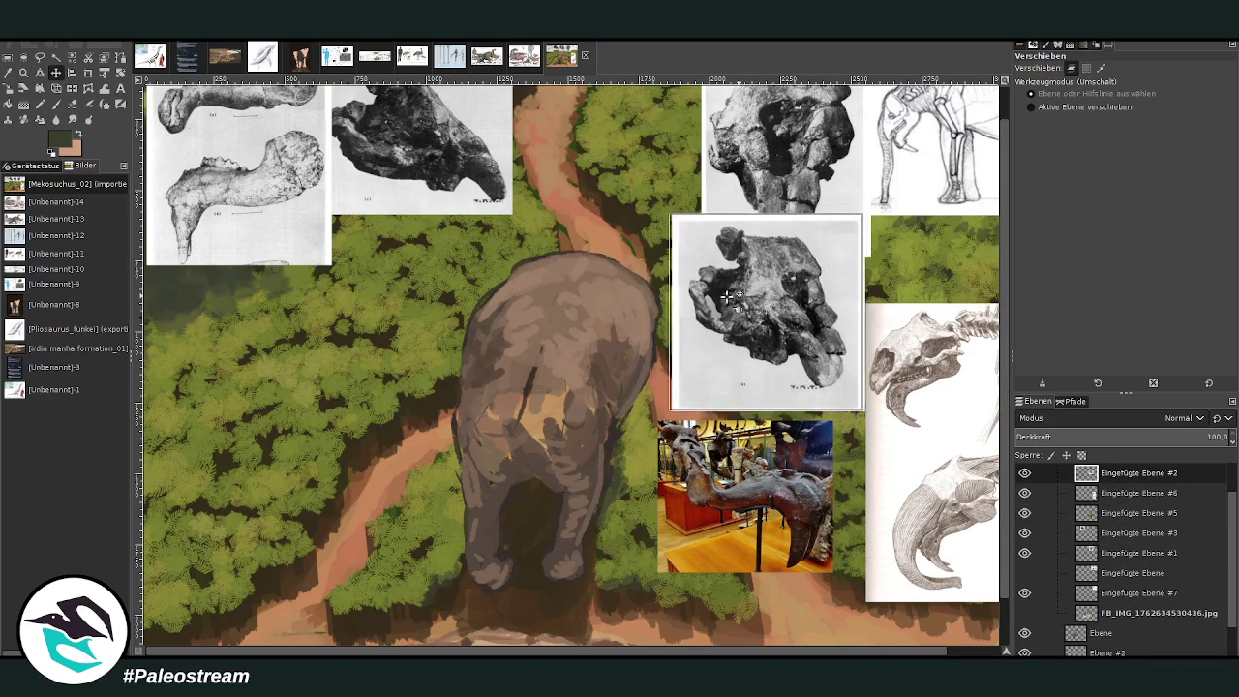
{"action": "left_click_drag", "start_coordinate": [759, 158], "coordinate": [736, 160]}
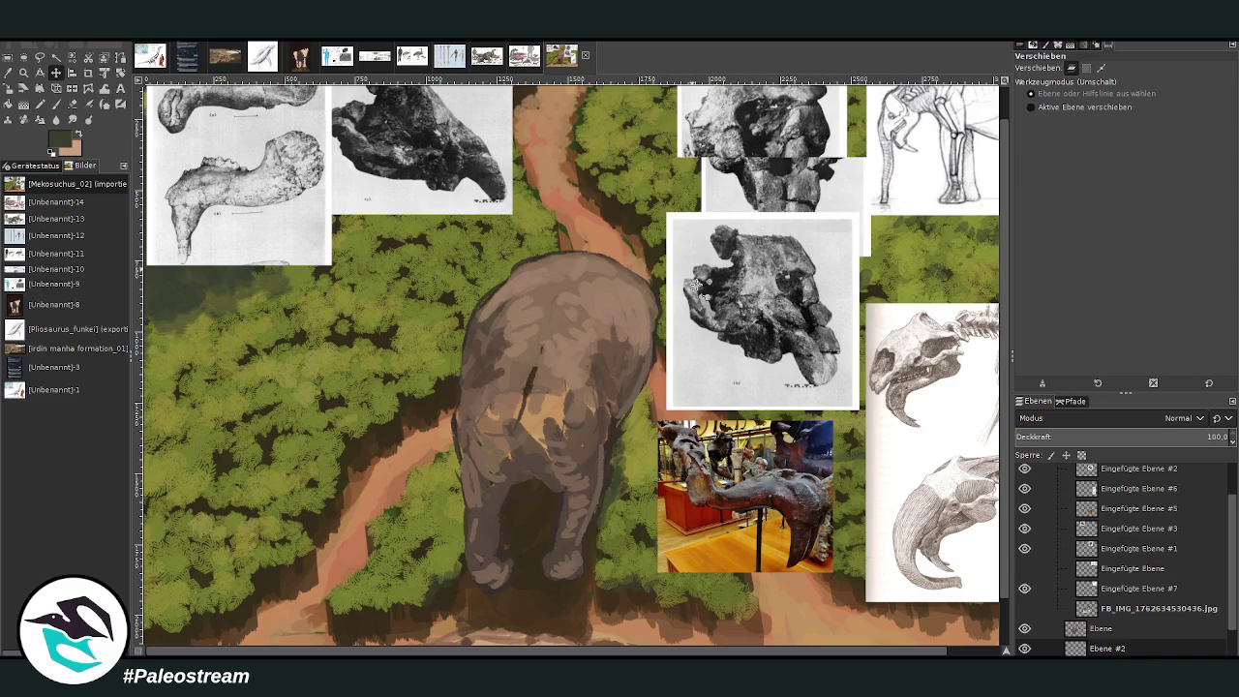
{"action": "left_click_drag", "start_coordinate": [745, 290], "coordinate": [603, 129]}
{"action": "left_click_drag", "start_coordinate": [733, 205], "coordinate": [743, 347]}
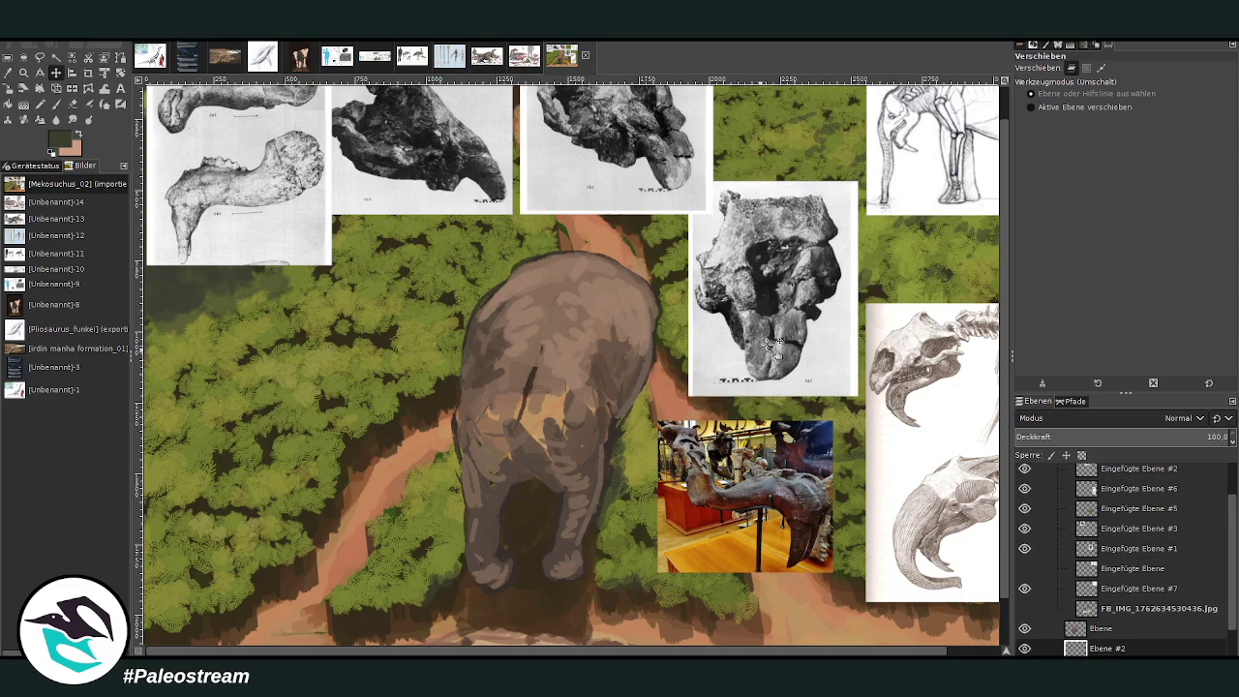
Step: Set the Paintbrush to near-black at 97.5 opacity and size 36
{"action": "left_click", "coordinate": [56, 103]}
{"action": "left_click", "coordinate": [980, 426], "text": "ctrl"}
{"action": "left_click_drag", "start_coordinate": [1142, 89], "coordinate": [1185, 89]}
{"action": "left_click_drag", "start_coordinate": [1162, 136], "coordinate": [1045, 137]}
{"action": "left_click_drag", "start_coordinate": [1185, 89], "coordinate": [1196, 89]}
{"action": "left_click_drag", "start_coordinate": [1055, 136], "coordinate": [1094, 137]}
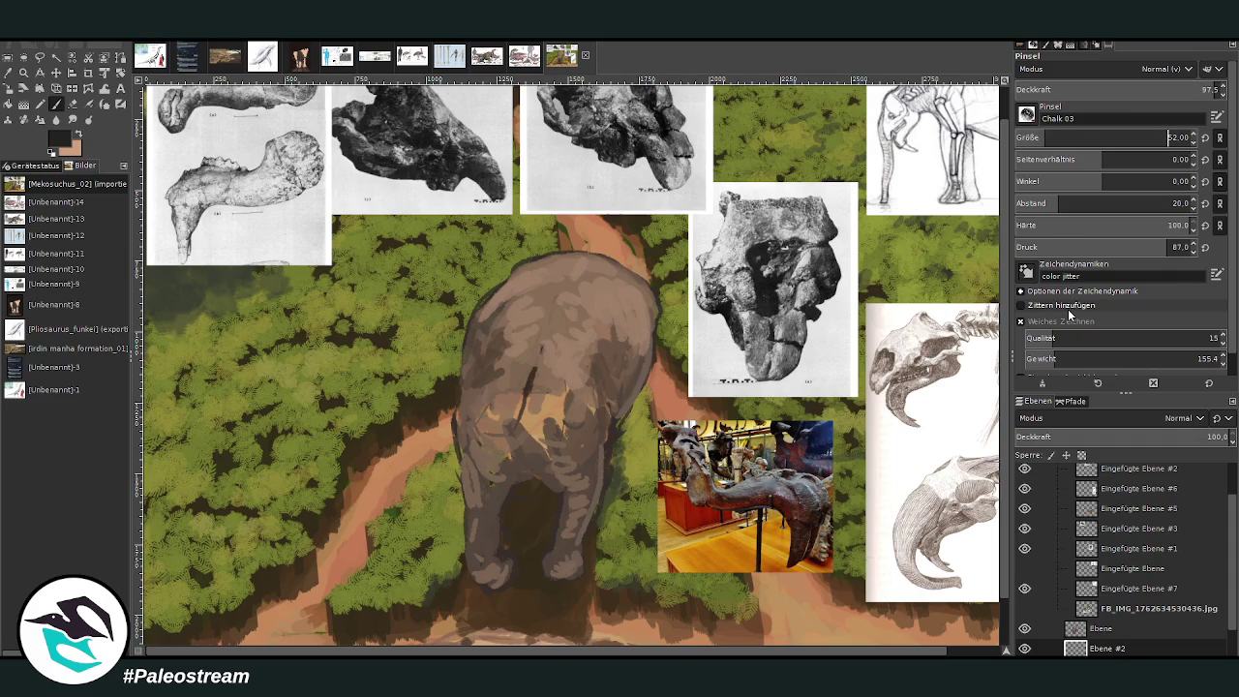
{"action": "scroll", "coordinate": [1041, 503], "scroll_direction": "down", "scroll_amount": 2}
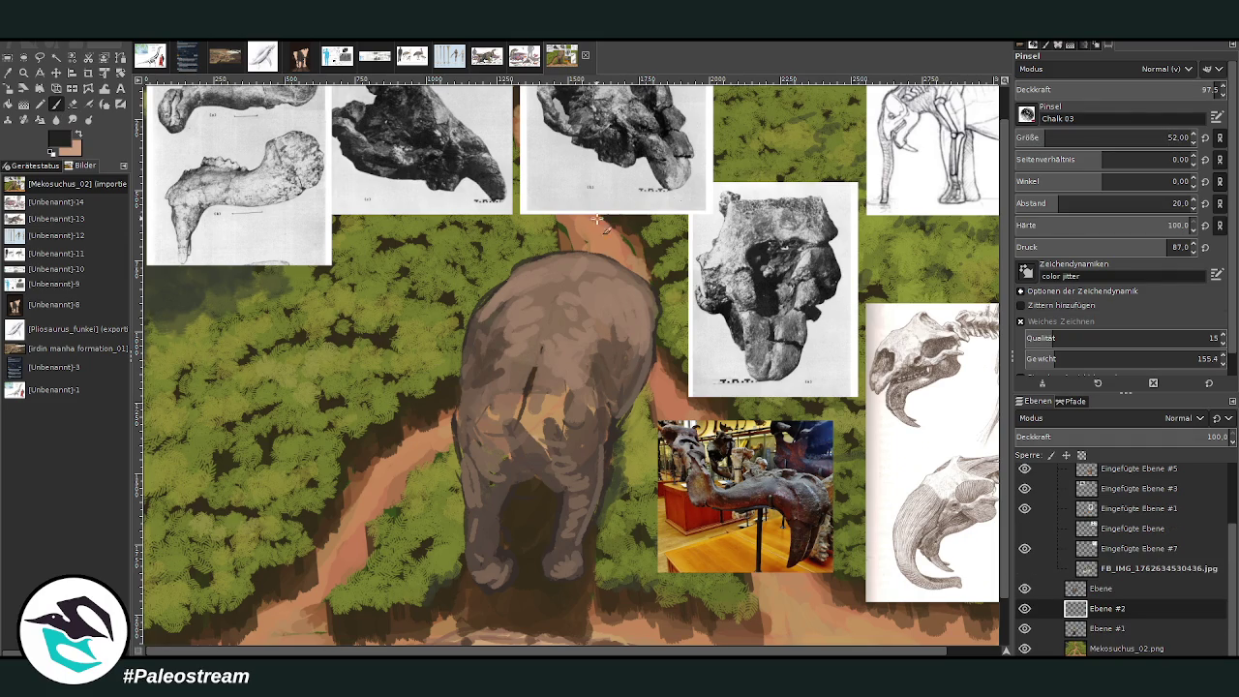
{"action": "left_click", "coordinate": [1041, 137]}
Step: Raise 'Ebene #2' above 'Ebene' and sketch dark head and shoulder lines with oval contours over the animal's back
{"action": "left_click_drag", "start_coordinate": [1103, 610], "coordinate": [1102, 586]}
{"action": "left_click_drag", "start_coordinate": [550, 351], "coordinate": [507, 355]}
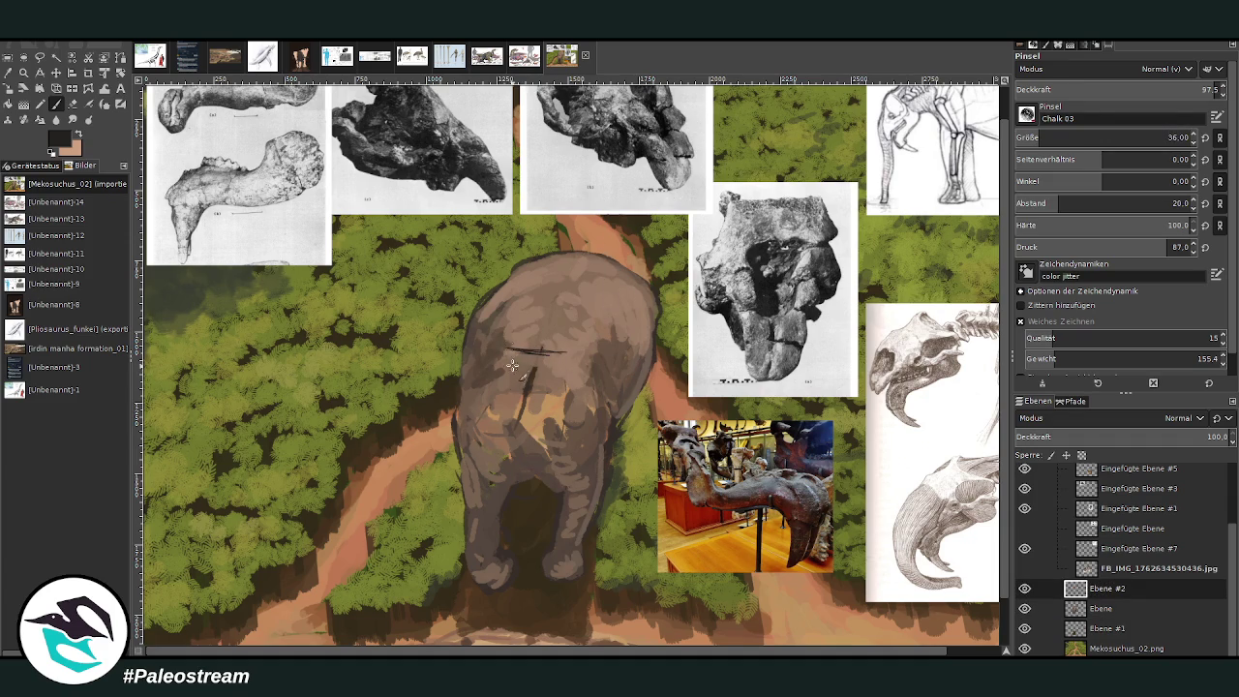
{"action": "mouse_move", "coordinate": [523, 353]}
{"action": "left_mouse_down"}
{"action": "mouse_move", "coordinate": [576, 348]}
{"action": "mouse_move", "coordinate": [538, 386]}
{"action": "mouse_move", "coordinate": [504, 372]}
{"action": "mouse_move", "coordinate": [542, 380]}
{"action": "mouse_move", "coordinate": [527, 373]}
{"action": "mouse_move", "coordinate": [495, 429]}
{"action": "mouse_move", "coordinate": [513, 455]}
{"action": "left_mouse_up"}
{"action": "mouse_move", "coordinate": [537, 401]}
{"action": "left_mouse_down"}
{"action": "mouse_move", "coordinate": [514, 449]}
{"action": "mouse_move", "coordinate": [562, 412]}
{"action": "left_mouse_up"}
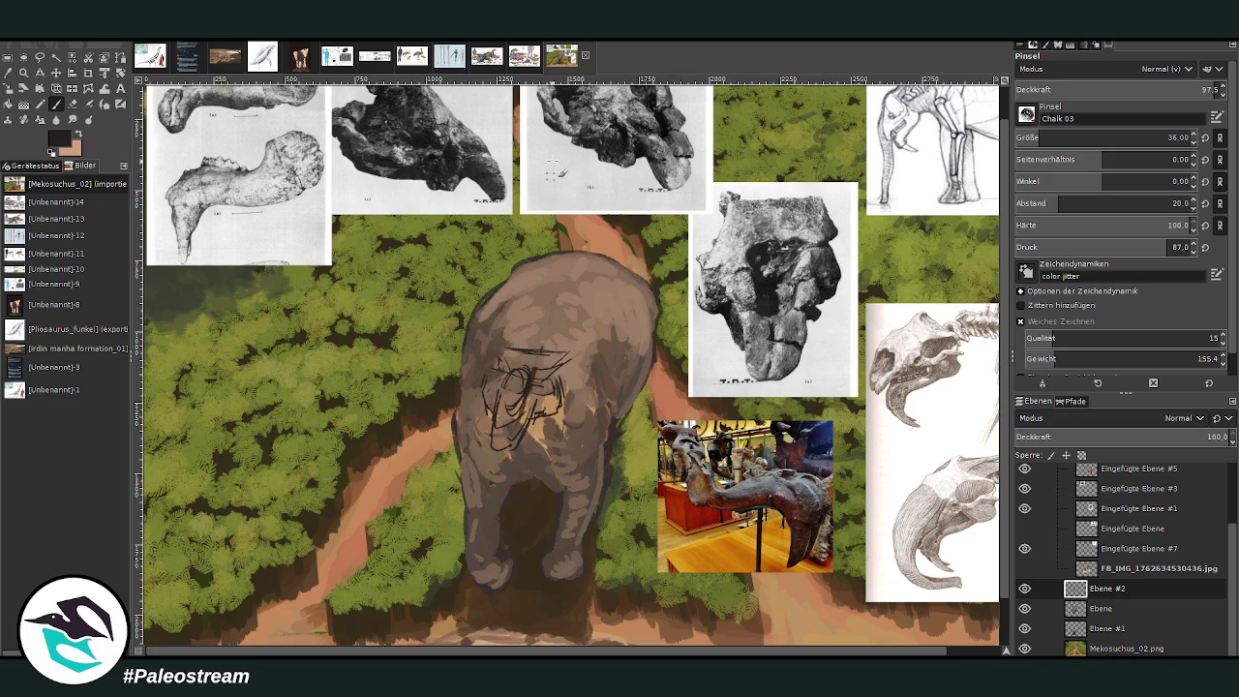
{"action": "left_click_drag", "start_coordinate": [537, 411], "coordinate": [513, 453]}
{"action": "left_click_drag", "start_coordinate": [529, 432], "coordinate": [532, 471]}
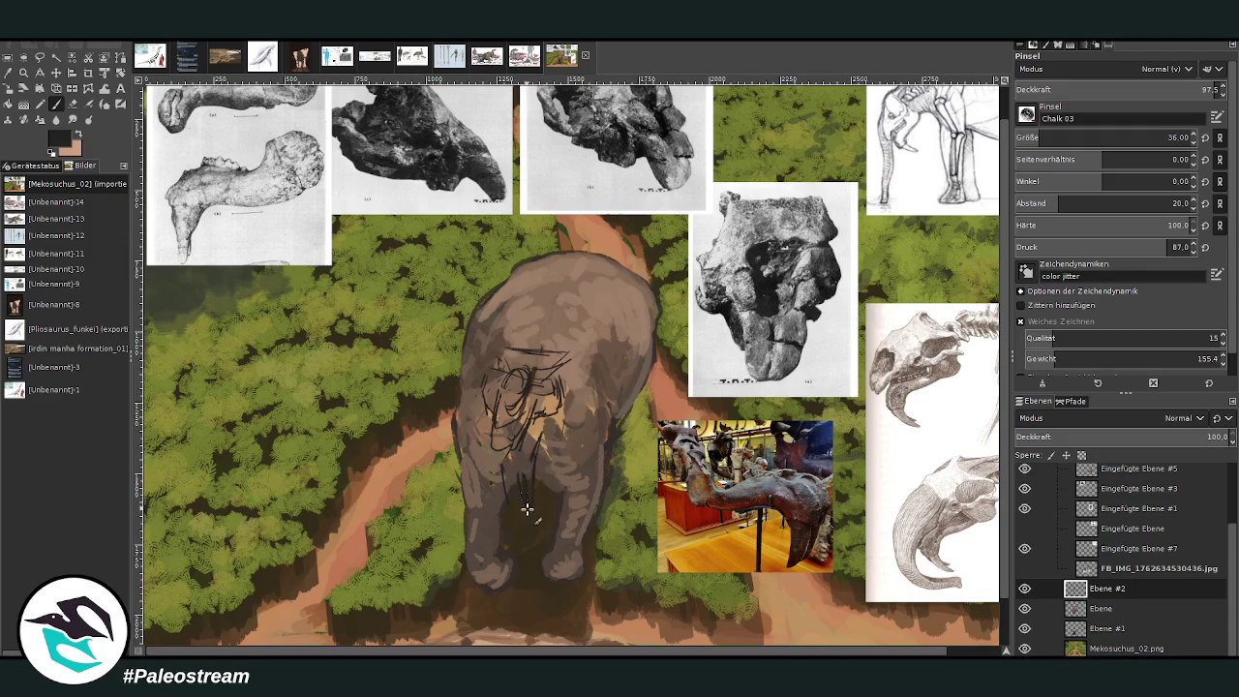
{"action": "left_click_drag", "start_coordinate": [509, 484], "coordinate": [518, 513]}
{"action": "mouse_move", "coordinate": [560, 345]}
{"action": "left_mouse_down"}
{"action": "mouse_move", "coordinate": [510, 340]}
{"action": "mouse_move", "coordinate": [571, 356]}
{"action": "left_mouse_up"}
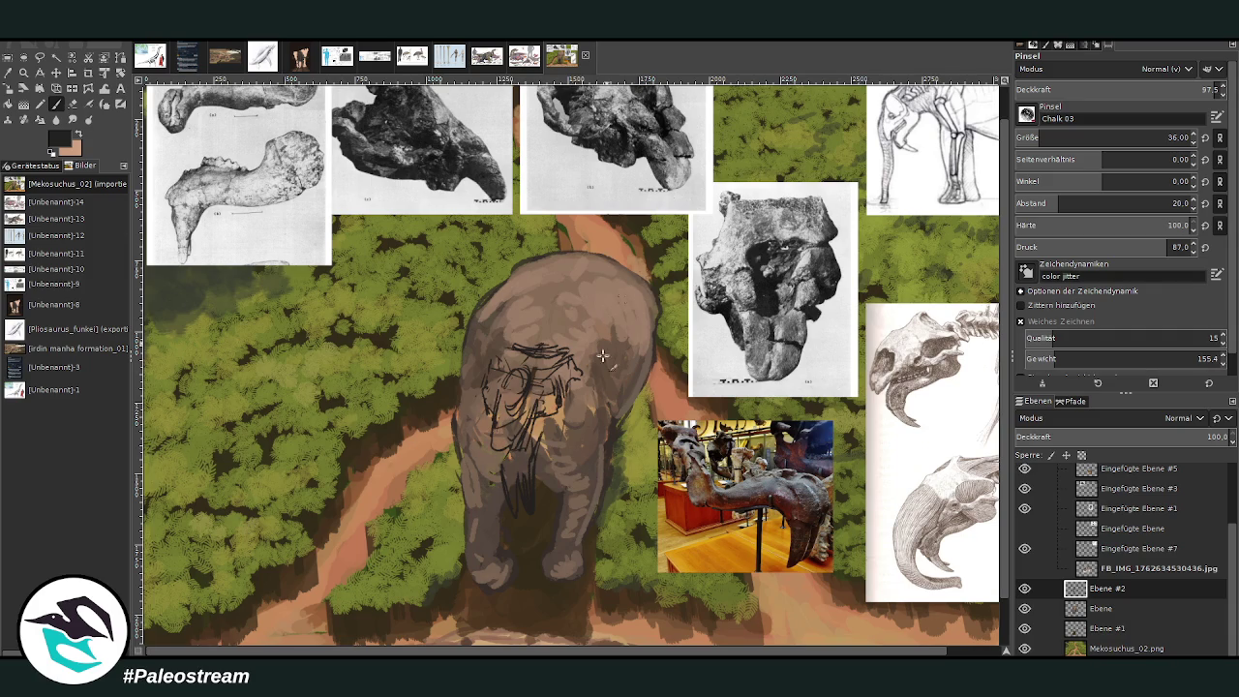
{"action": "left_click_drag", "start_coordinate": [571, 379], "coordinate": [536, 420]}
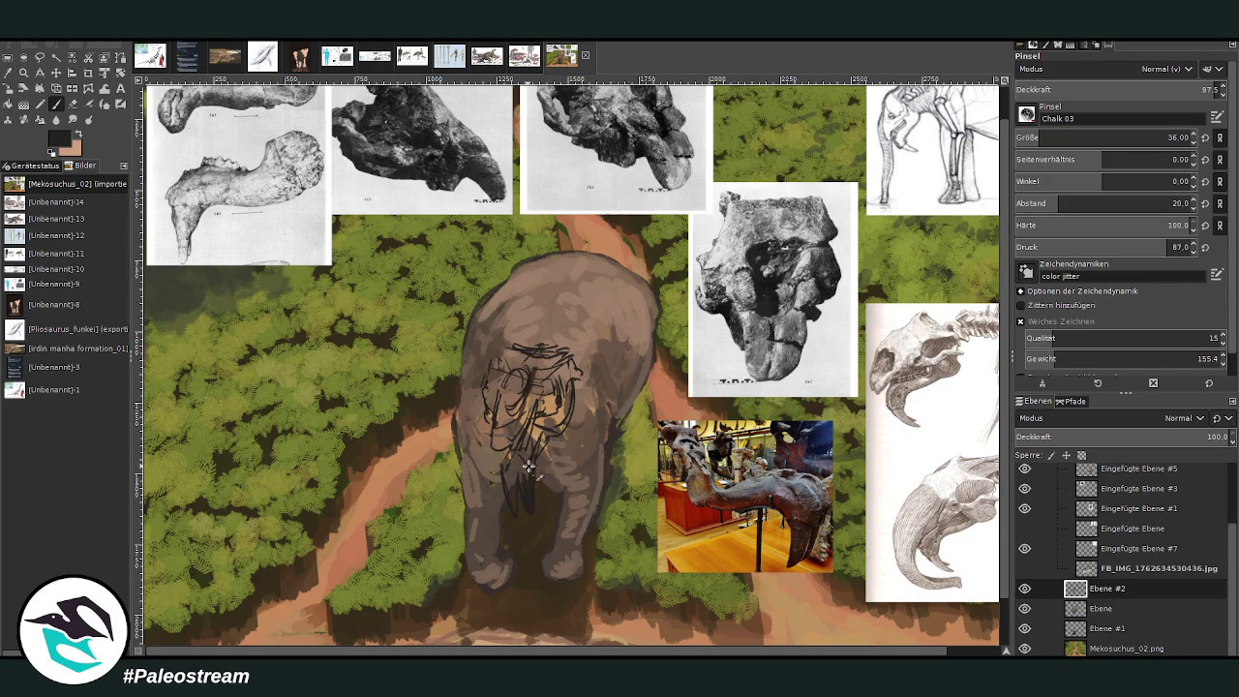
{"action": "left_click_drag", "start_coordinate": [522, 455], "coordinate": [530, 451]}
{"action": "mouse_move", "coordinate": [496, 387]}
{"action": "left_mouse_down"}
{"action": "mouse_move", "coordinate": [534, 387]}
{"action": "mouse_move", "coordinate": [502, 385]}
{"action": "mouse_move", "coordinate": [479, 452]}
{"action": "left_mouse_up"}
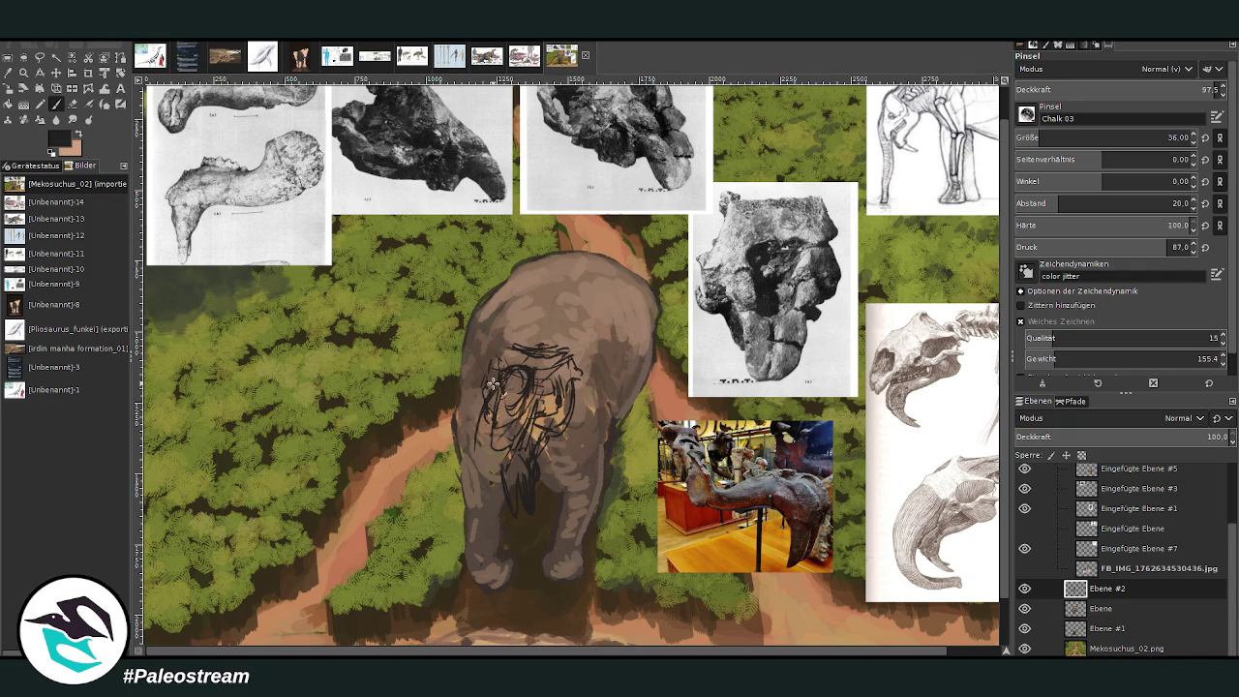